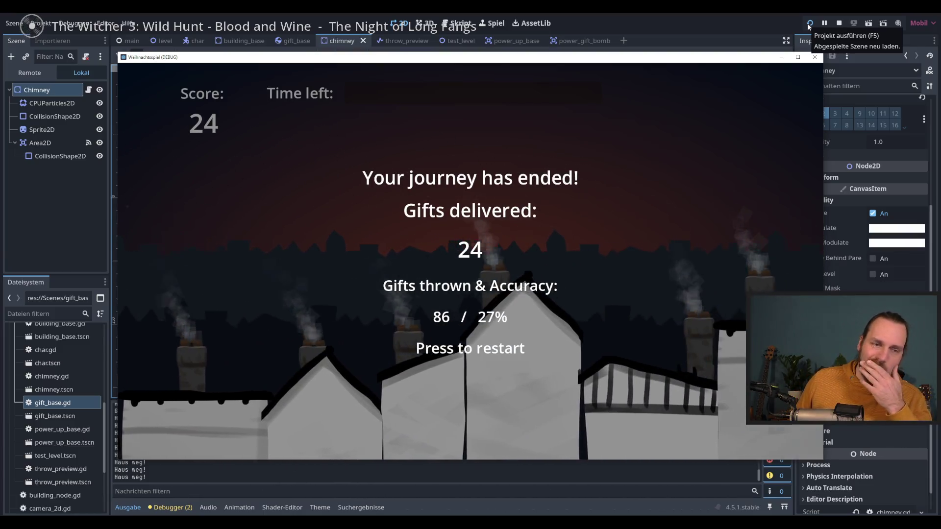
# - Reload the scene and throw gifts onto chimneys to reach a score of 6, then stop the game
pyautogui.click(810, 24)
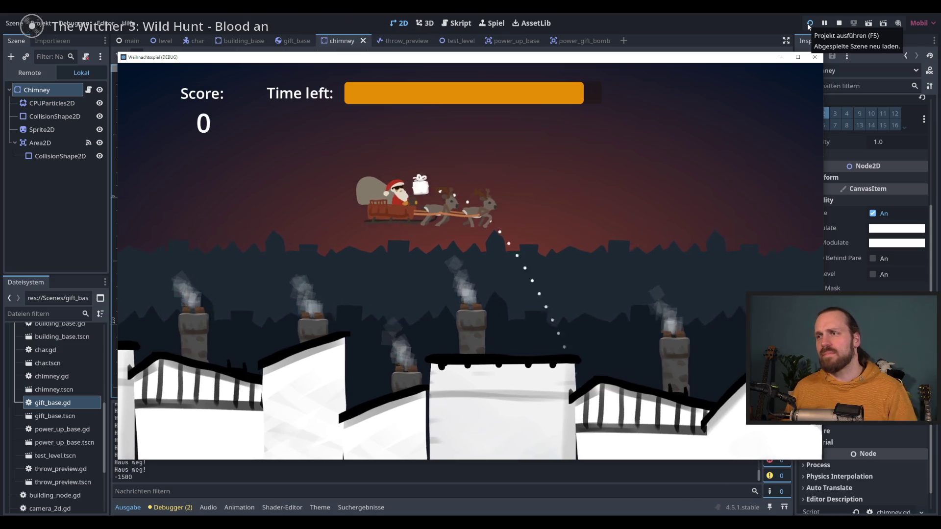
pyautogui.press('space')
pyautogui.press('space')
pyautogui.press('space')
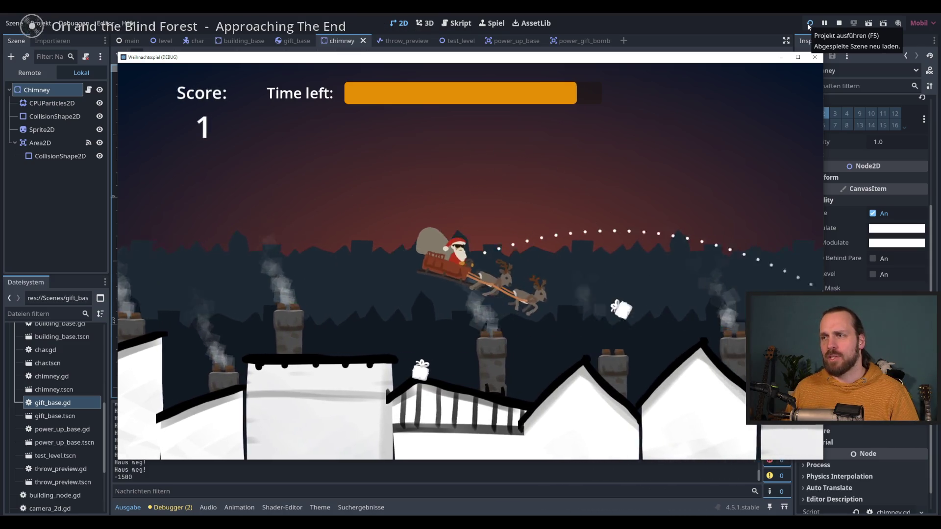
pyautogui.press('space')
pyautogui.press('space')
pyautogui.press('space')
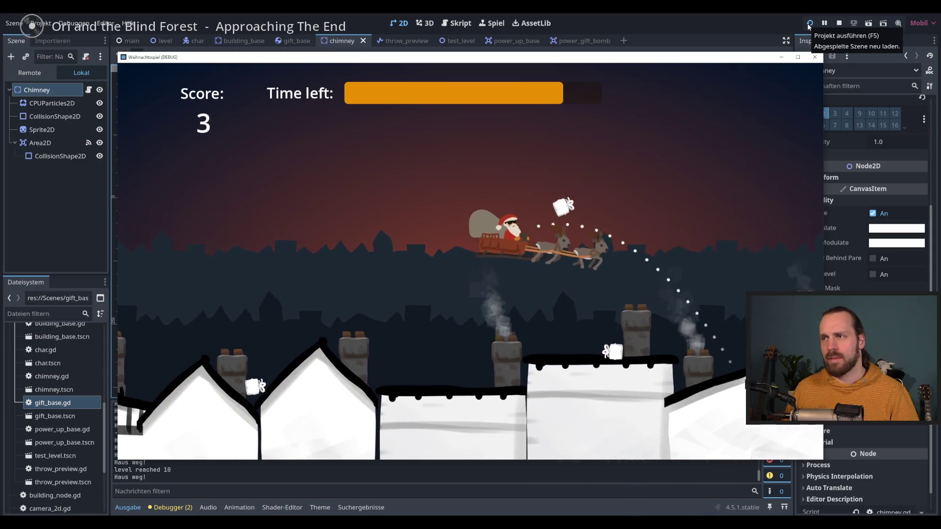
pyautogui.press('space')
pyautogui.press('space')
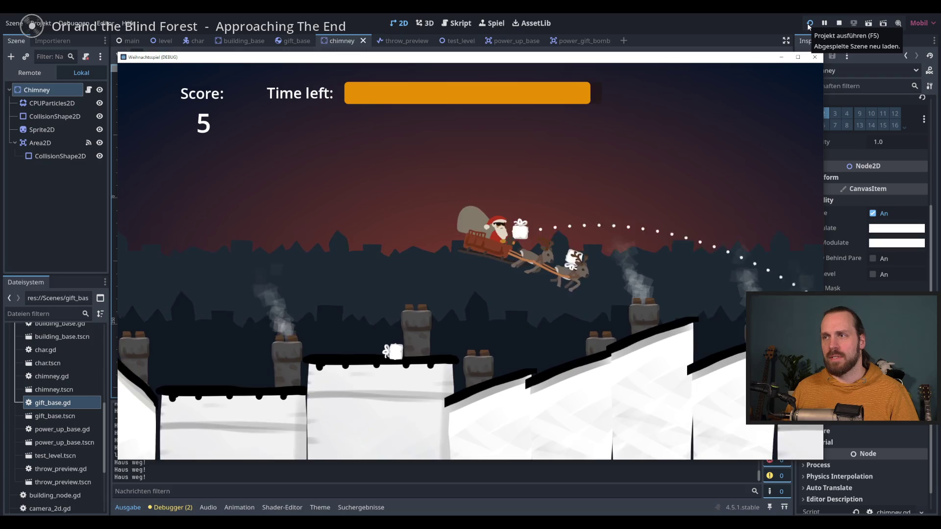
pyautogui.press('space')
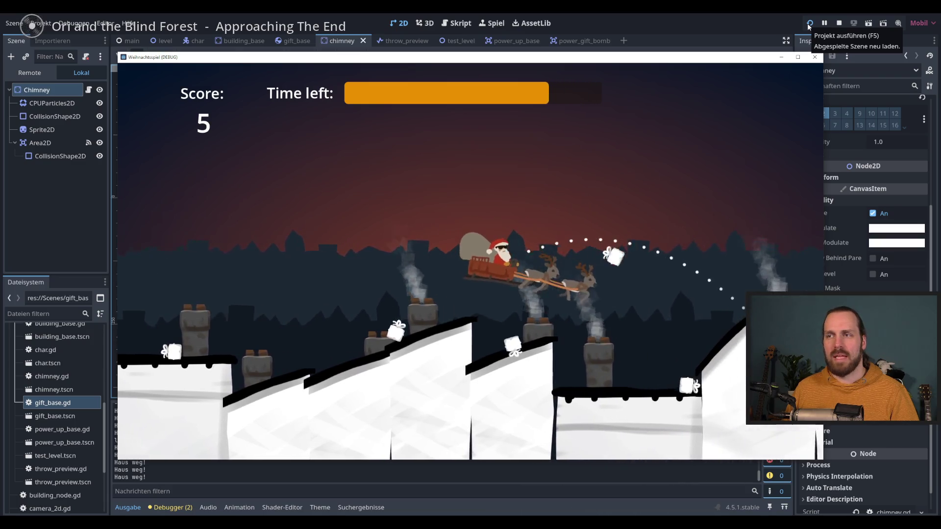
pyautogui.press('space')
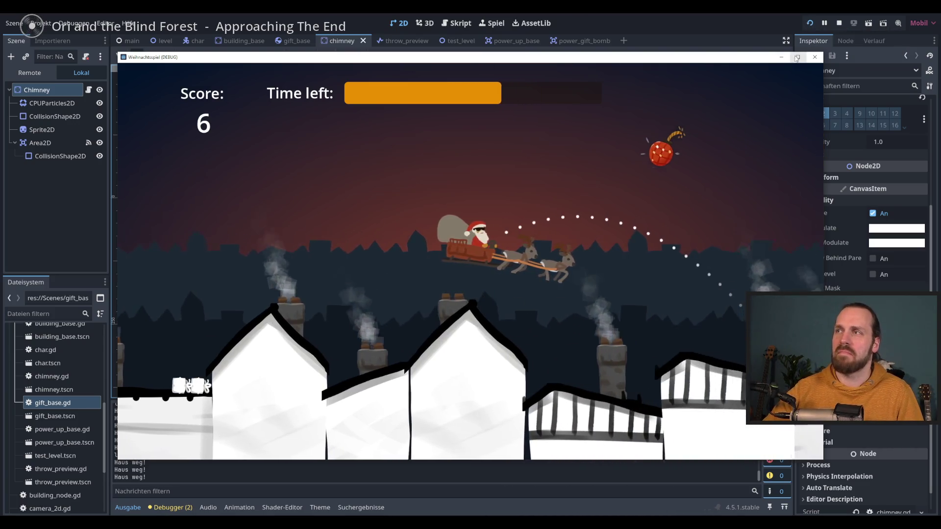
pyautogui.press('F8')
pyautogui.click(492, 23)
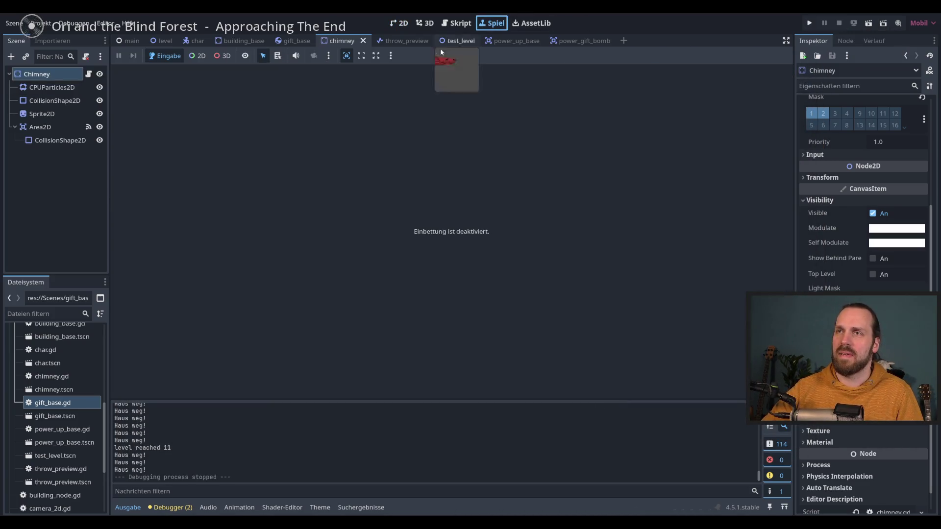
# - Check the game embed options unchanged, then open the gift_base script at the end of chimney_hit
pyautogui.click(392, 56)
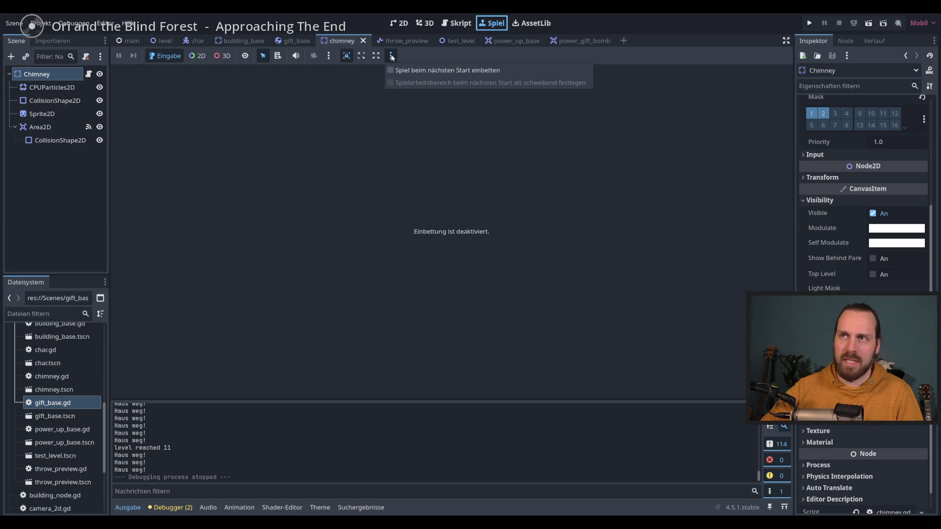
pyautogui.click(416, 70)
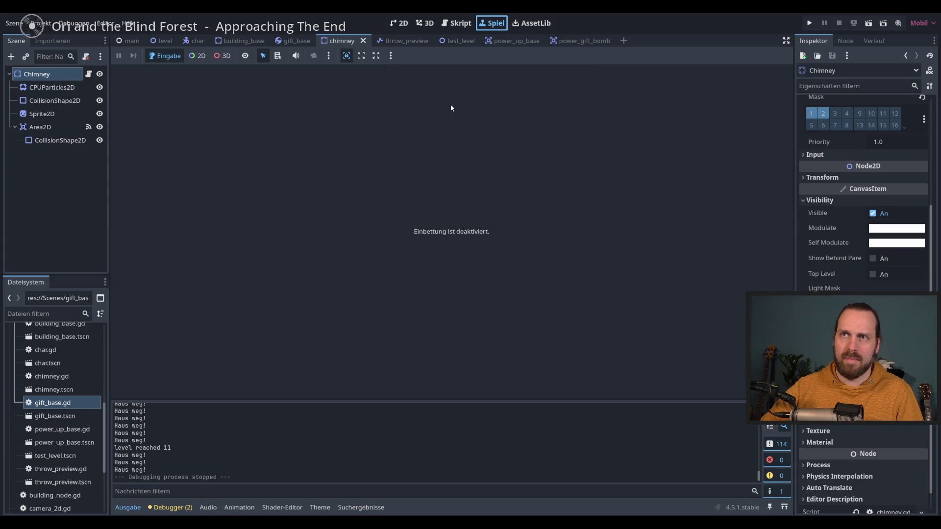
pyautogui.click(294, 41)
pyautogui.click(89, 73)
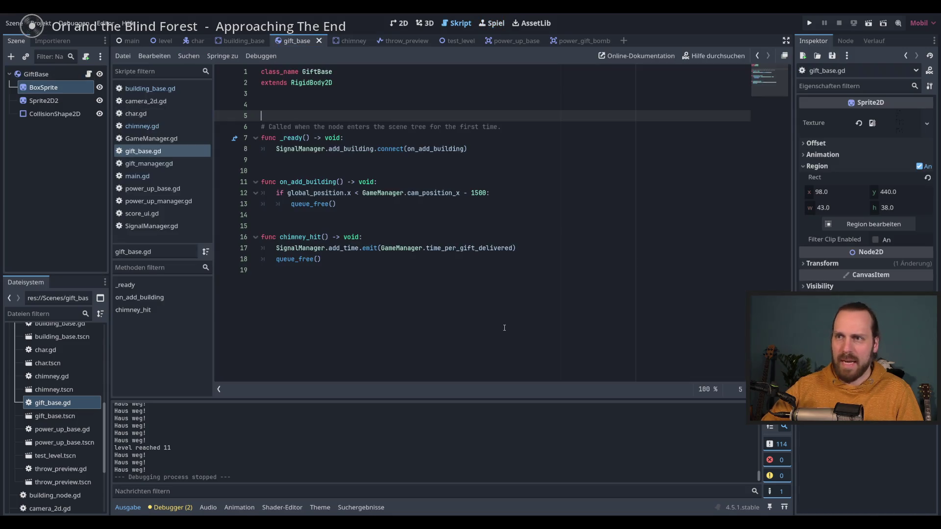
pyautogui.click(351, 258)
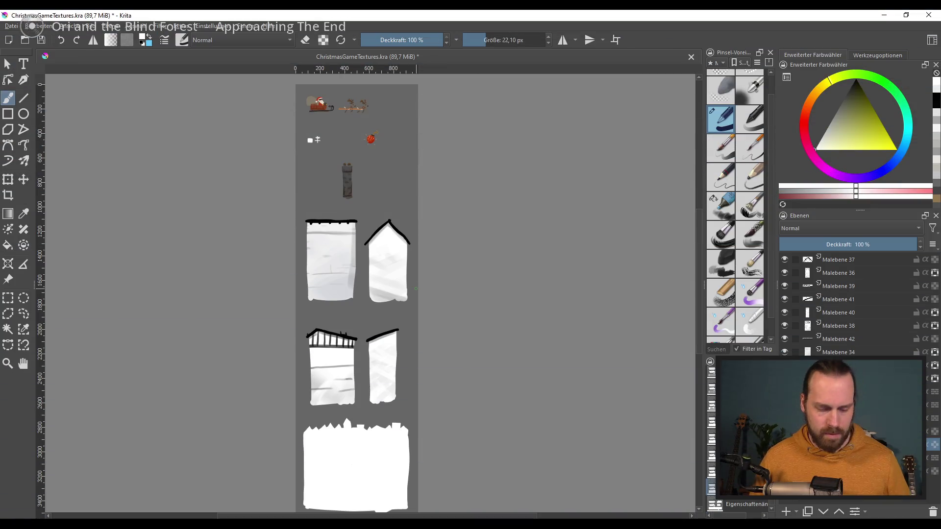
pyautogui.scroll(-3, 402, 257)
pyautogui.scroll(-3, 427, 363)
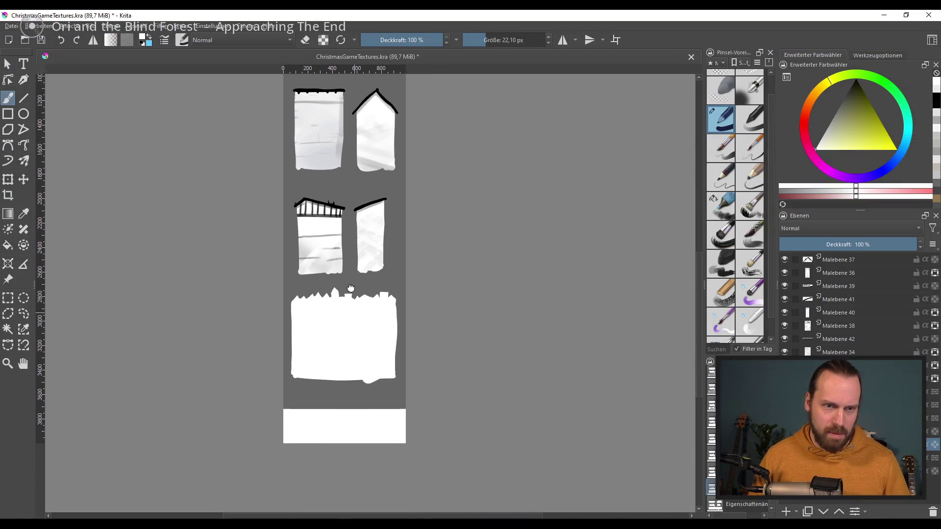
pyautogui.keyDown('ctrl'); pyautogui.scroll(1, 463, 317); pyautogui.keyUp('ctrl')
pyautogui.moveTo(303, 301); pyautogui.dragTo(323, 321)
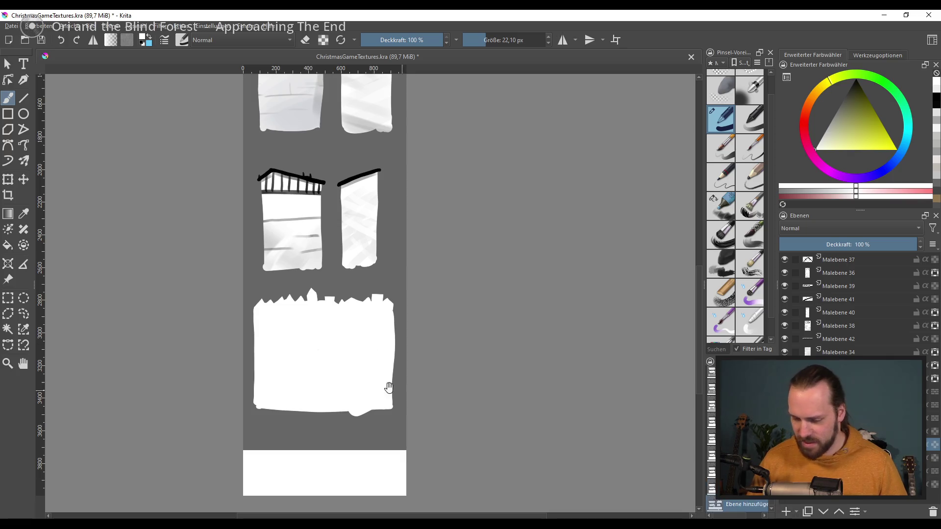
pyautogui.scroll(-2, 390, 343)
pyautogui.keyDown('ctrl'); pyautogui.scroll(2, 403, 298); pyautogui.keyUp('ctrl')
pyautogui.scroll(10, 387, 273)
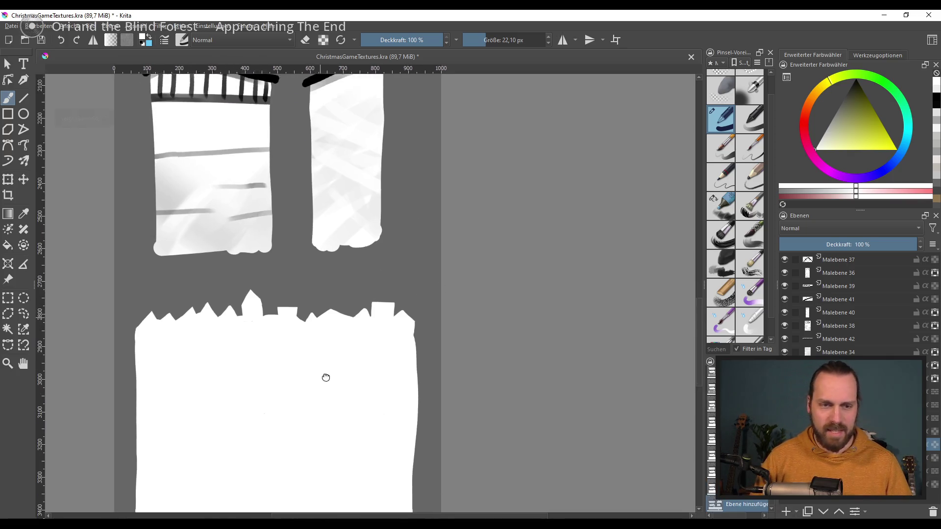
pyautogui.scroll(3, 337, 348)
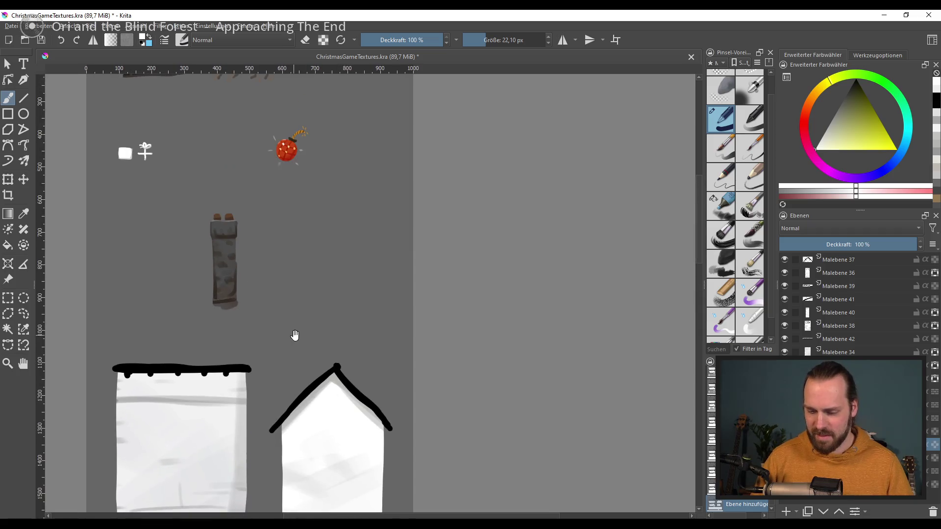
pyautogui.keyDown('ctrl'); pyautogui.scroll(2, 422, 318); pyautogui.keyUp('ctrl')
pyautogui.moveTo(360, 355); pyautogui.dragTo(405, 338)
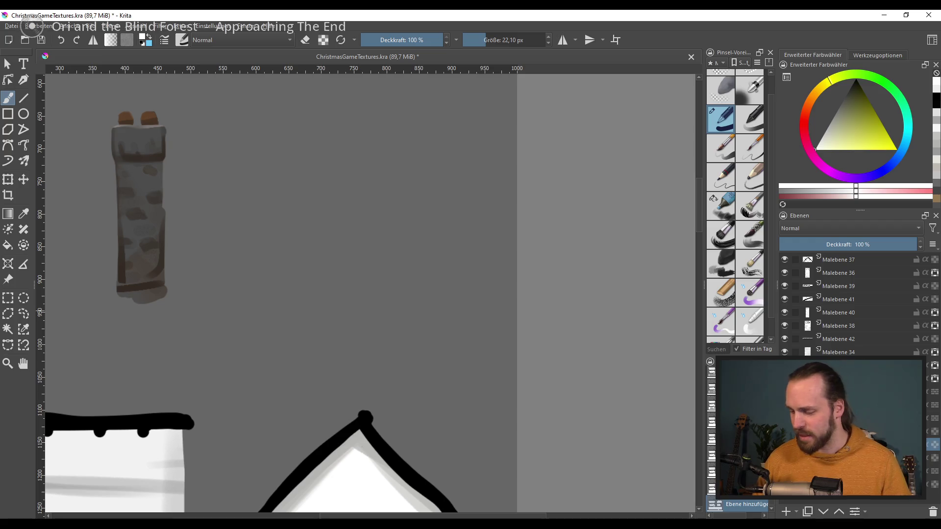
pyautogui.click(788, 512)
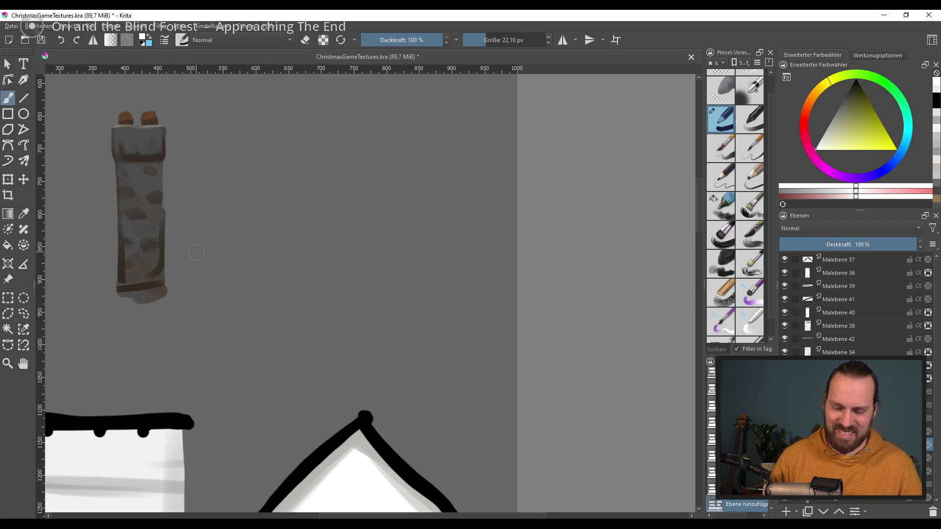
pyautogui.moveTo(270, 272)
pyautogui.mouseDown()
pyautogui.moveTo(294, 240)
pyautogui.moveTo(367, 206)
pyautogui.moveTo(454, 109)
pyautogui.mouseUp()
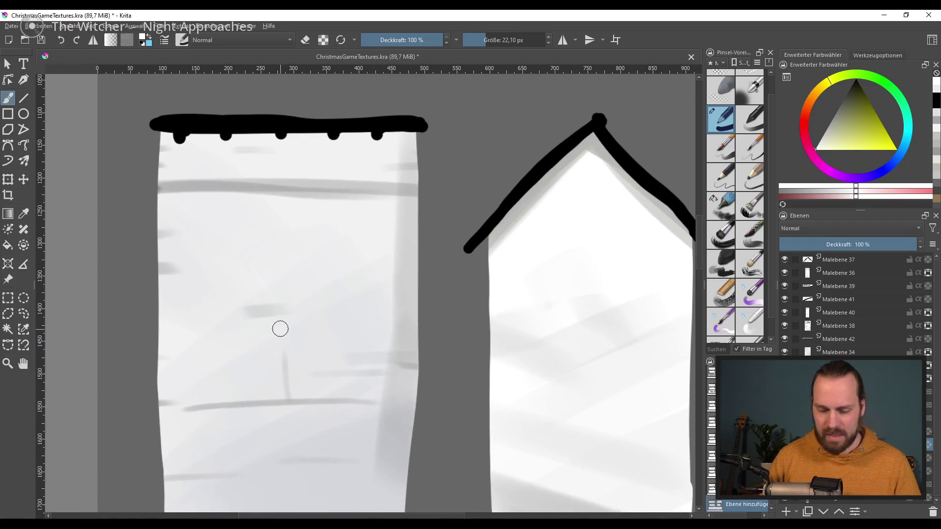
# - Choose a marker brush, mix a brown paint colour, and add a new paint layer
pyautogui.scroll(2, 280, 329)
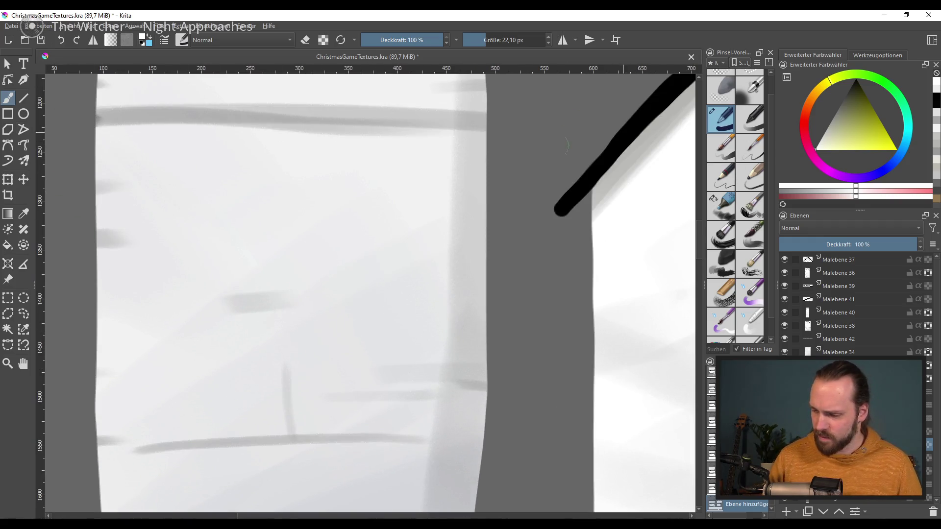
pyautogui.click(723, 206)
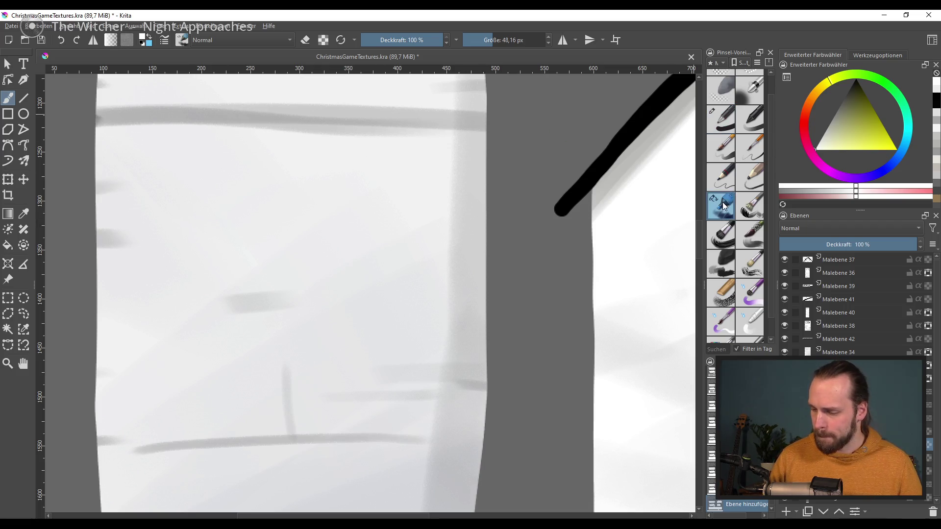
pyautogui.moveTo(857, 95); pyautogui.dragTo(843, 80)
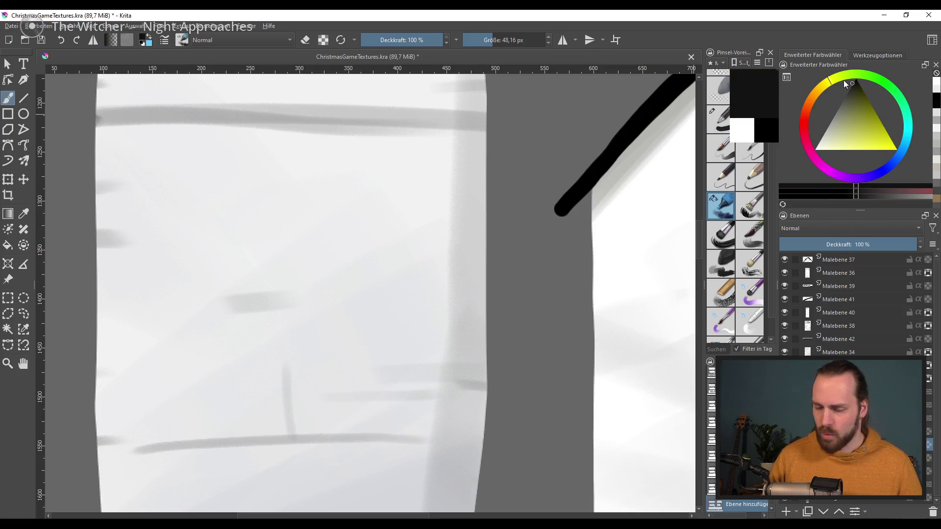
pyautogui.press('[')
pyautogui.press('[')
pyautogui.press('[')
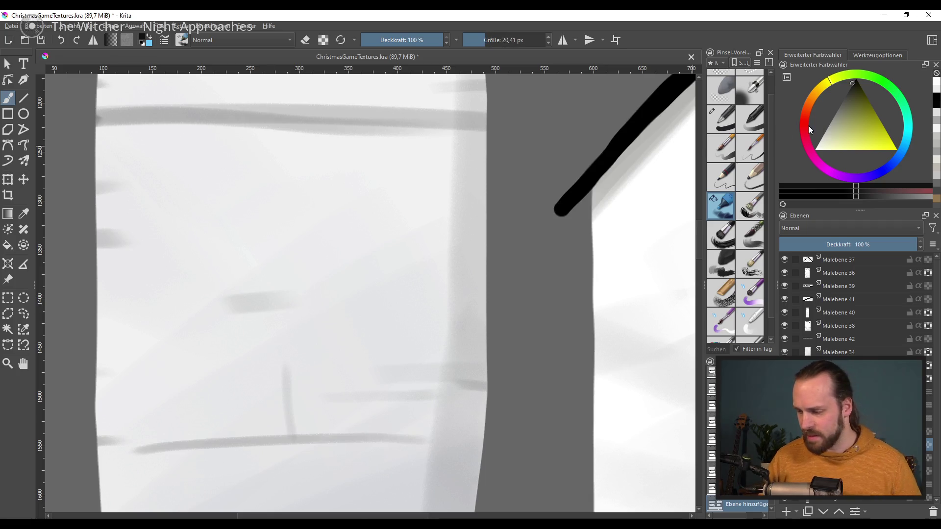
pyautogui.click(809, 101)
pyautogui.moveTo(858, 122)
pyautogui.mouseDown()
pyautogui.moveTo(866, 116)
pyautogui.moveTo(860, 102)
pyautogui.mouseUp()
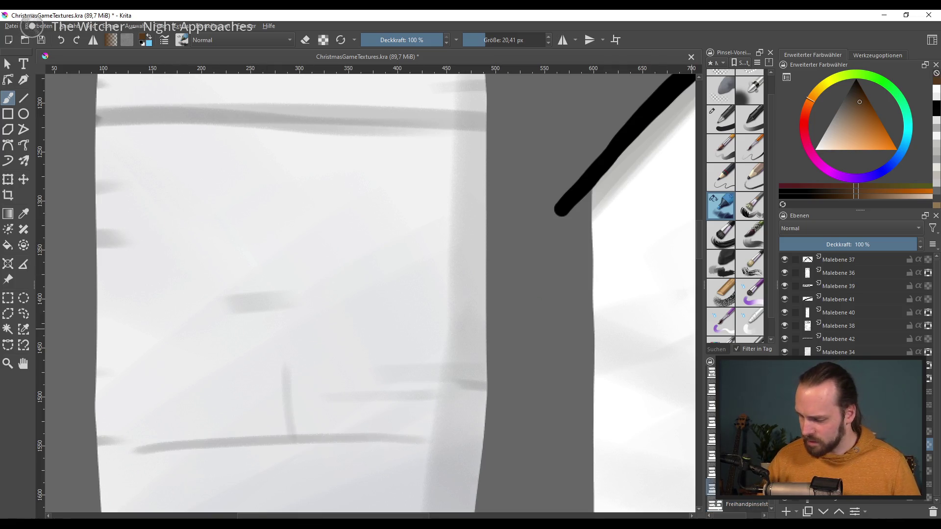
pyautogui.press('Insert')
# - Start the window outline on the wall with a thinner pen brush
pyautogui.moveTo(154, 169); pyautogui.dragTo(158, 256)
pyautogui.hotkey('ctrl', 'z')
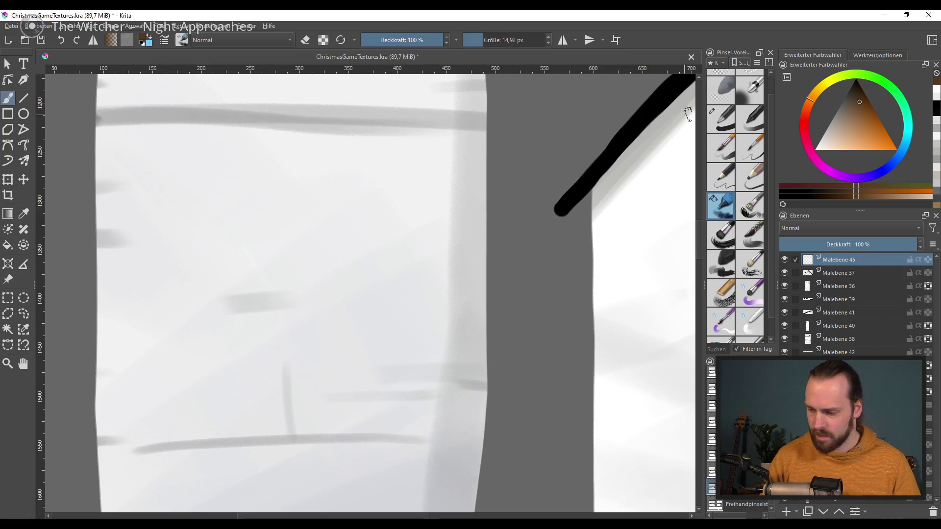
pyautogui.press('/')
pyautogui.moveTo(155, 196)
pyautogui.mouseDown()
pyautogui.moveTo(155, 257)
pyautogui.moveTo(200, 194)
pyautogui.moveTo(195, 254)
pyautogui.mouseUp()
pyautogui.hotkey('ctrl', 'z')
pyautogui.hotkey('ctrl', 'z')
pyautogui.hotkey('ctrl', 'z')
pyautogui.hotkey('ctrl', 'z')
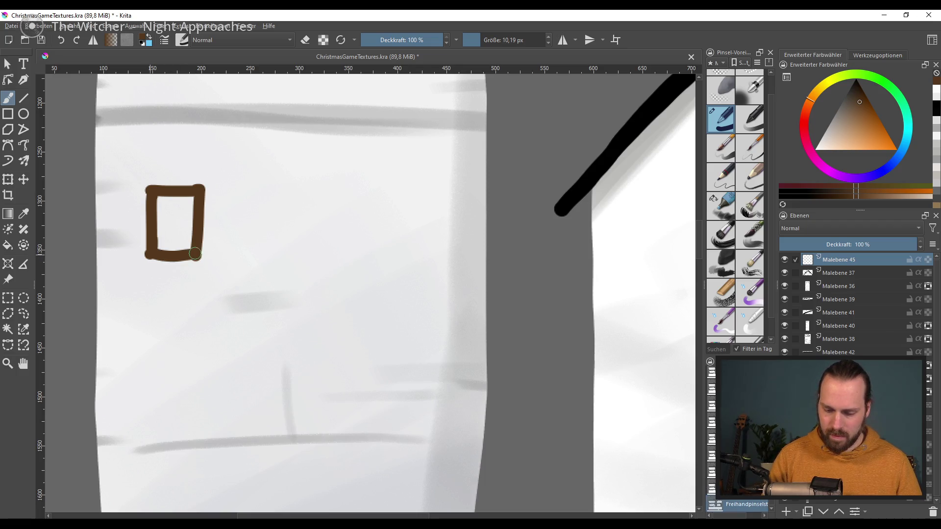
# - Draw the window's top, right and bottom edges to close a brown rectangle
pyautogui.hotkey('ctrl', 'z')
pyautogui.hotkey('ctrl', 'z')
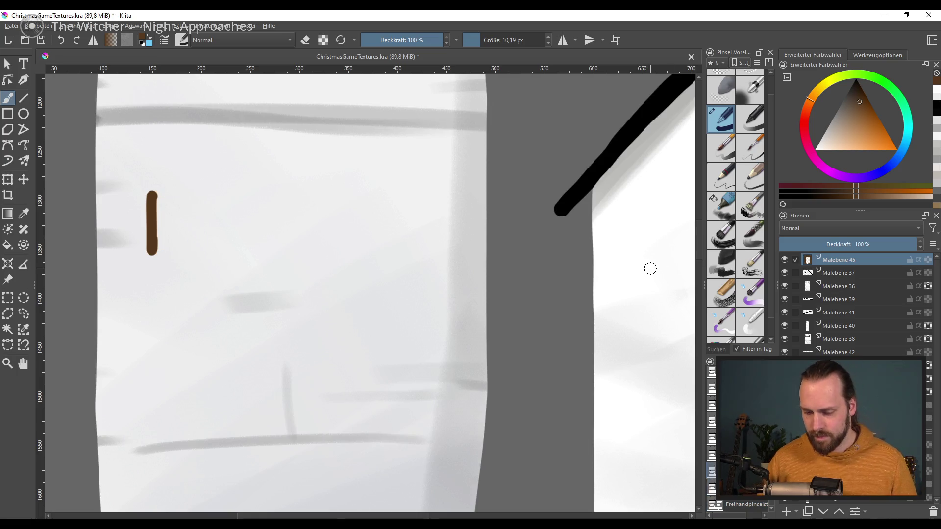
pyautogui.moveTo(156, 197)
pyautogui.mouseDown()
pyautogui.moveTo(195, 197)
pyautogui.moveTo(199, 256)
pyautogui.mouseUp()
pyautogui.hotkey('ctrl', 'z')
pyautogui.moveTo(201, 196); pyautogui.dragTo(198, 253)
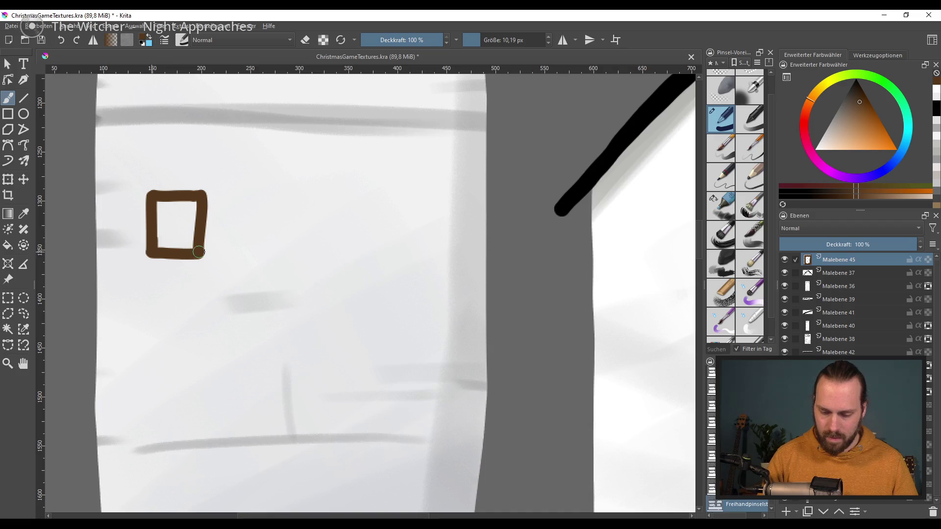
pyautogui.scroll(3, 237, 319)
pyautogui.scroll(-1, 254, 287)
pyautogui.hotkey('ctrl', 'z')
pyautogui.moveTo(165, 291)
pyautogui.mouseDown()
pyautogui.moveTo(212, 293)
pyautogui.moveTo(201, 291)
pyautogui.mouseUp()
pyautogui.hotkey('ctrl', 'z')
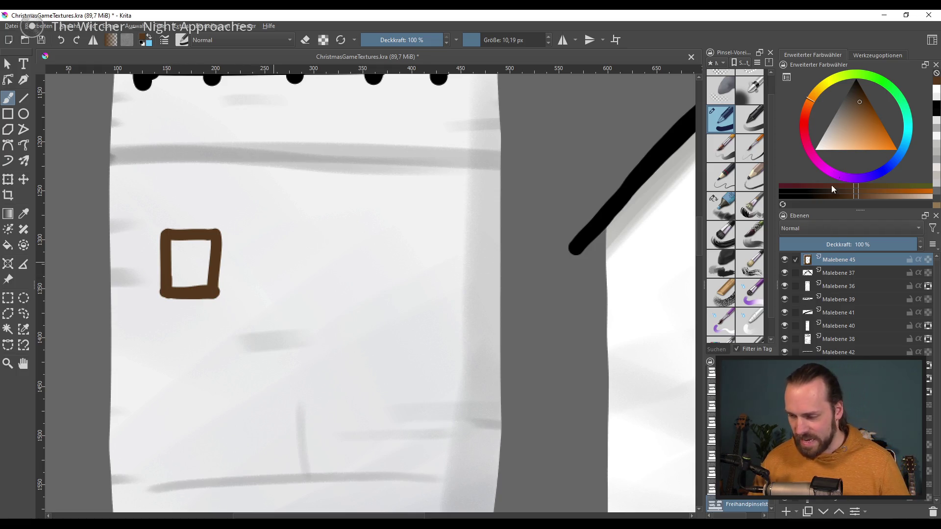
pyautogui.click(853, 89)
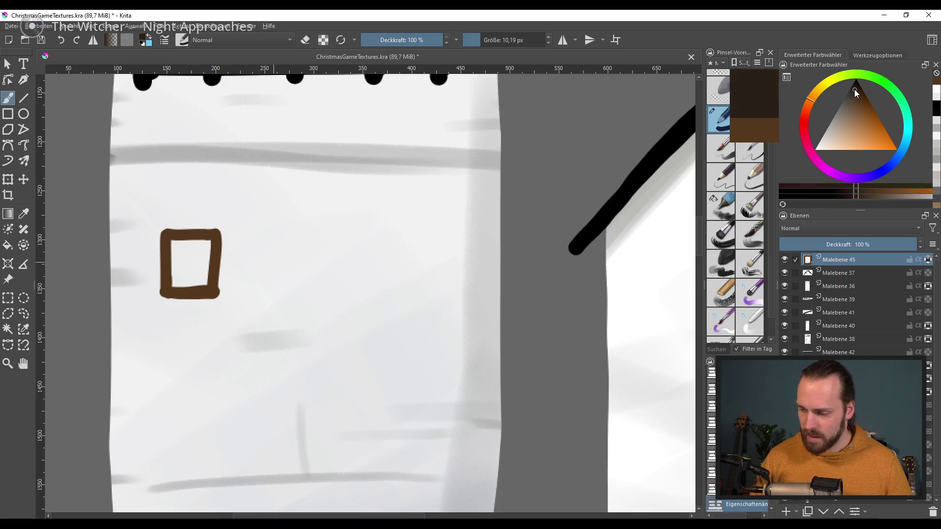
# - Paint over the brown window square in a dark colour with a much larger brush
pyautogui.press(']')
pyautogui.press(']')
pyautogui.press(']')
pyautogui.moveTo(191, 274); pyautogui.dragTo(222, 225)
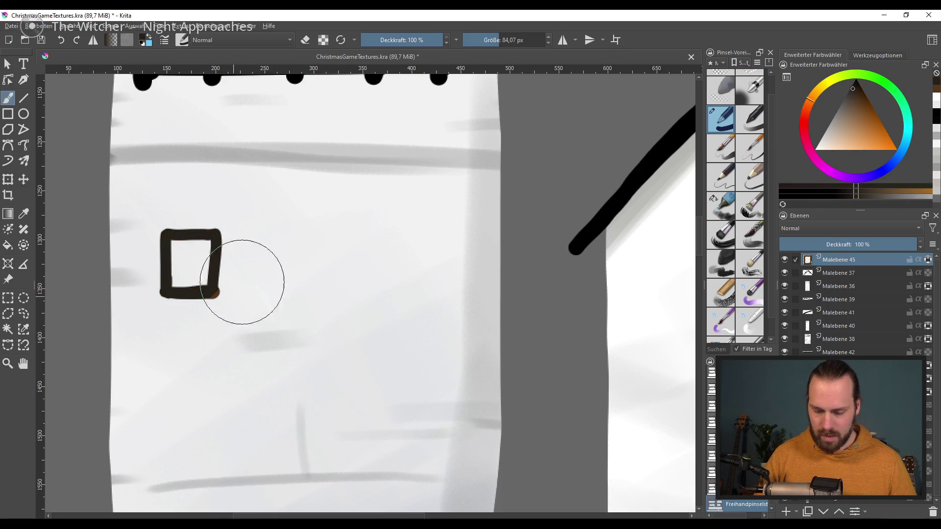
pyautogui.hotkey('ctrl', 'z')
pyautogui.hotkey('ctrl', 'shift', 'z')
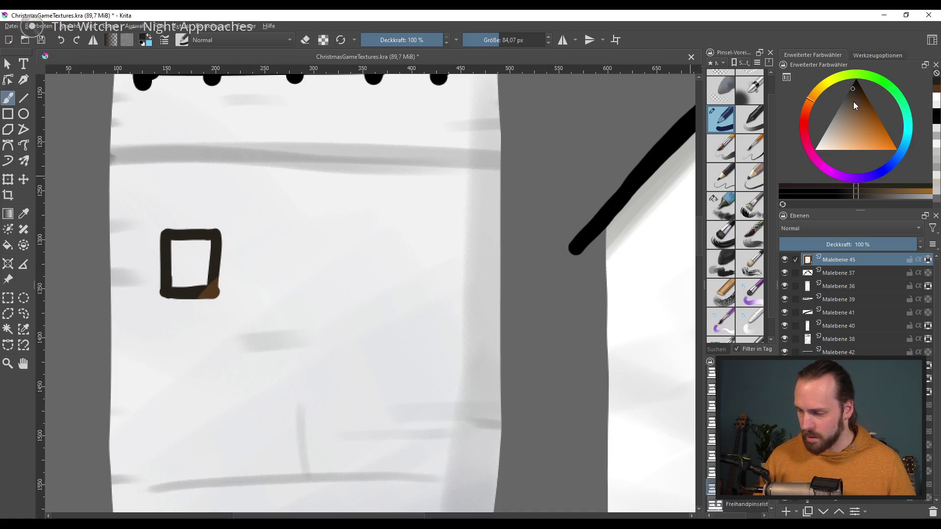
pyautogui.click(850, 97)
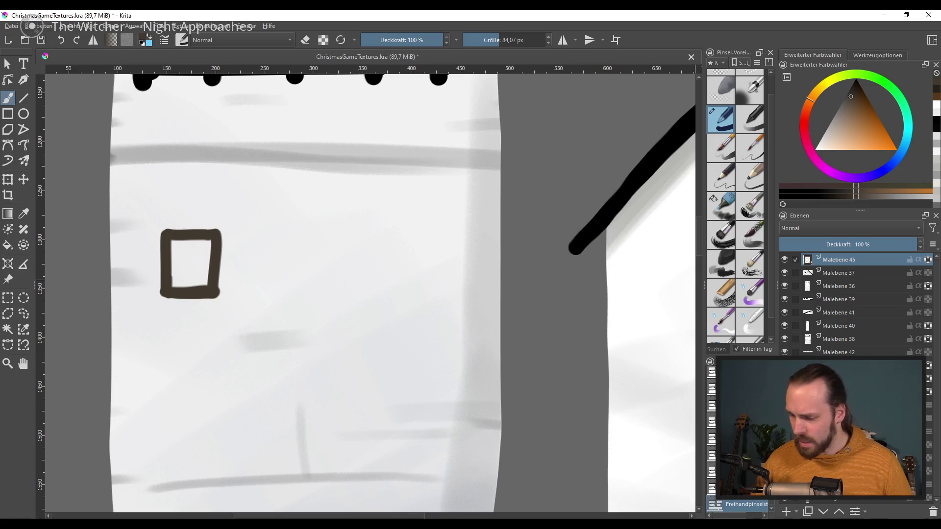
# - Add a new empty layer and select the window layer Malebene 45 for moving
pyautogui.click(785, 508)
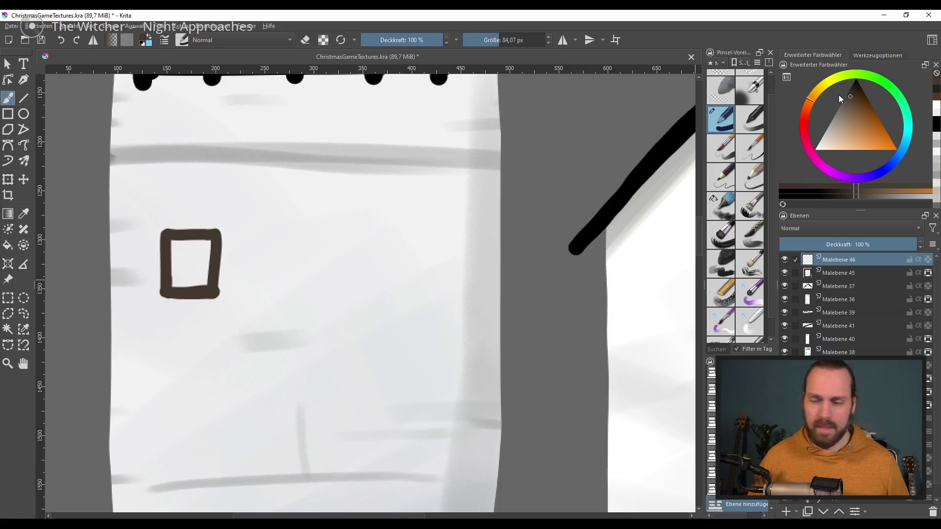
pyautogui.scroll(-2, 349, 300)
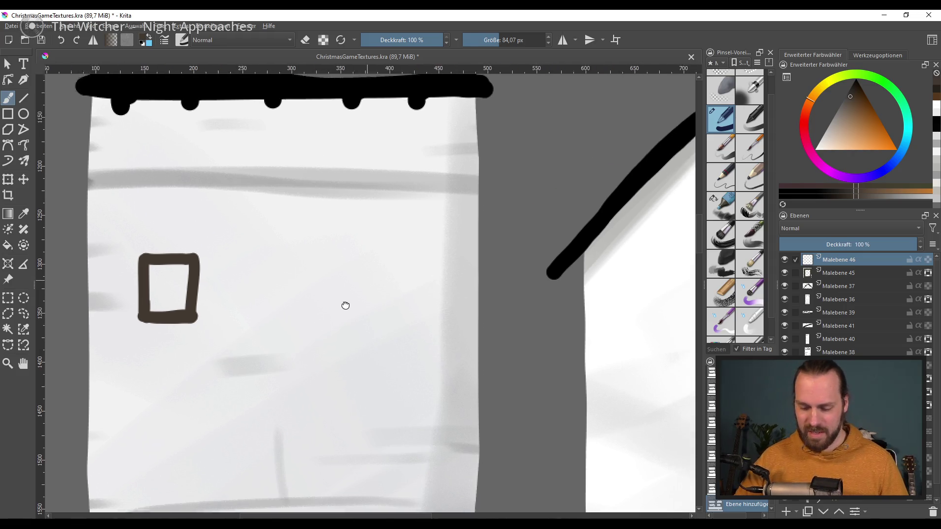
pyautogui.press('t')
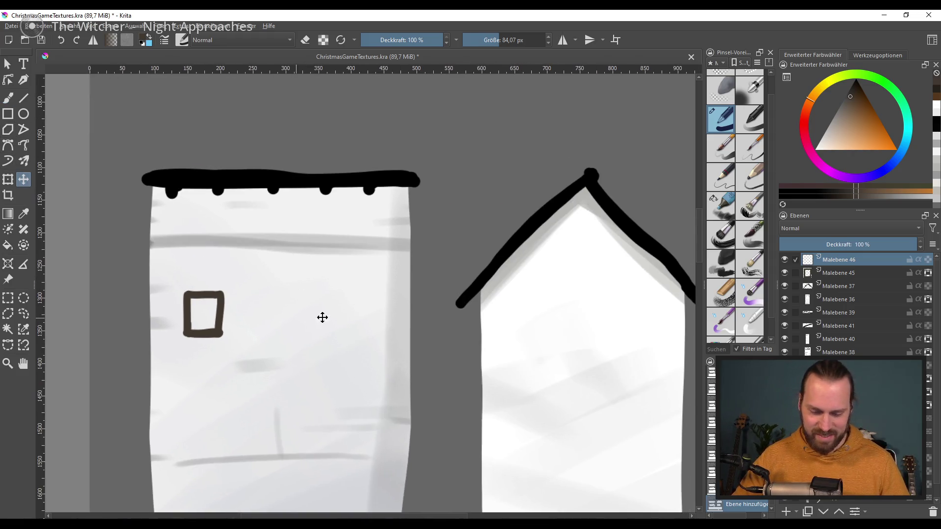
pyautogui.click(832, 272)
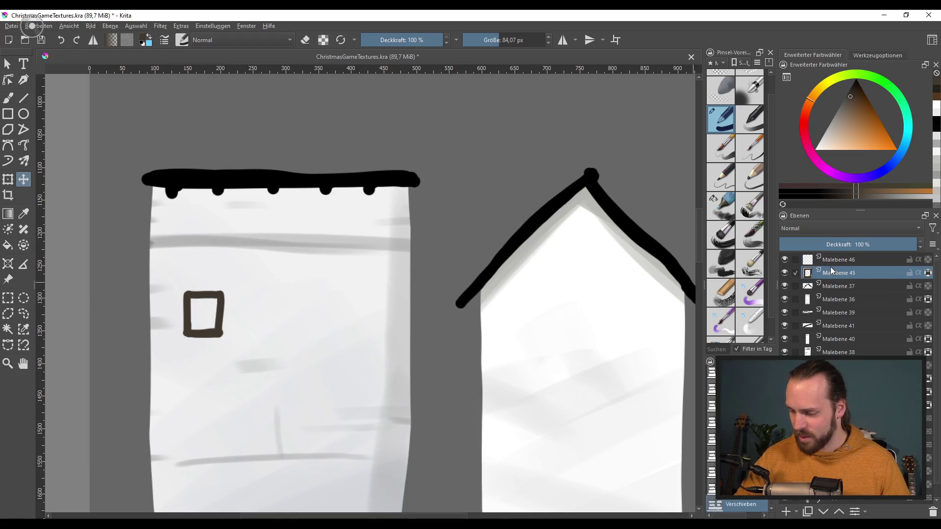
# - Move the dark window up beside the chimney tower and try a thin vertical crossbar
pyautogui.moveTo(327, 325)
pyautogui.mouseDown()
pyautogui.moveTo(420, 140)
pyautogui.moveTo(382, 277)
pyautogui.moveTo(273, 351)
pyautogui.moveTo(340, 188)
pyautogui.moveTo(319, 204)
pyautogui.mouseUp()
pyautogui.click(848, 90)
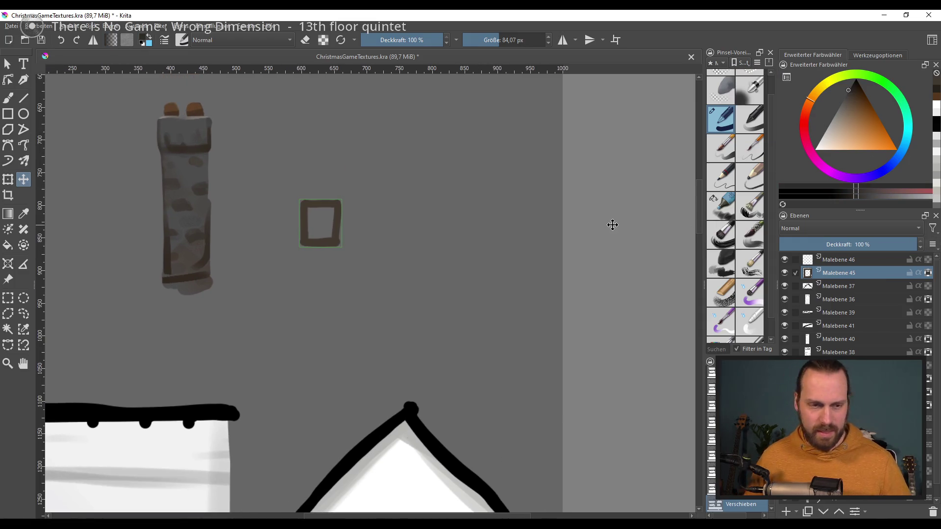
pyautogui.click(9, 100)
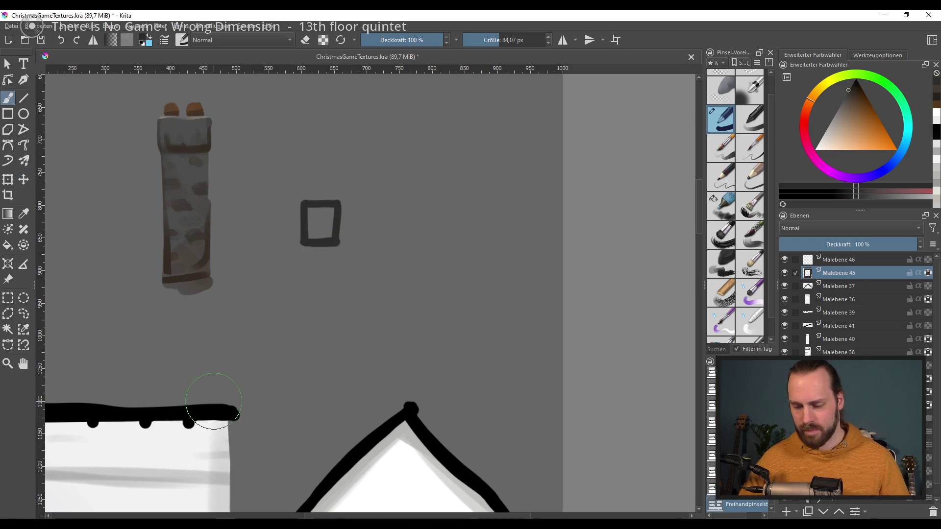
pyautogui.scroll(4, 321, 225)
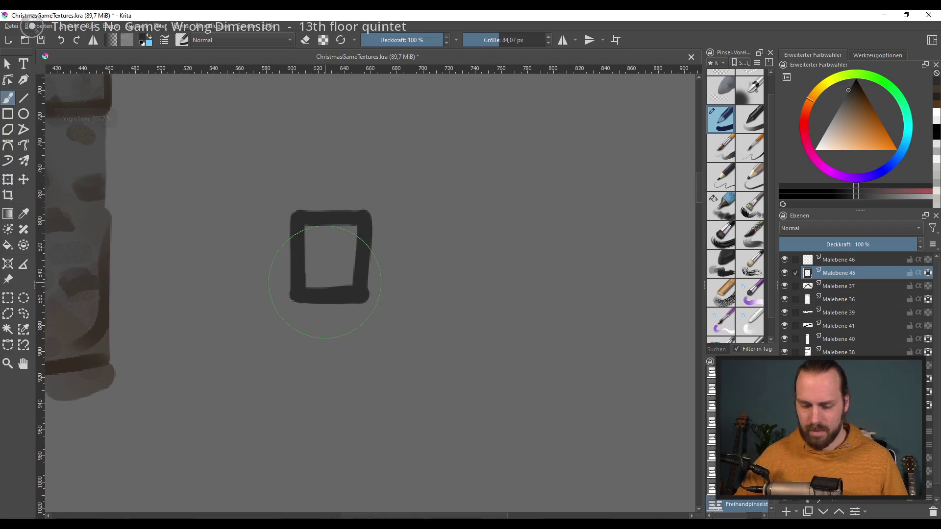
pyautogui.press('[')
pyautogui.press('[')
pyautogui.press('[')
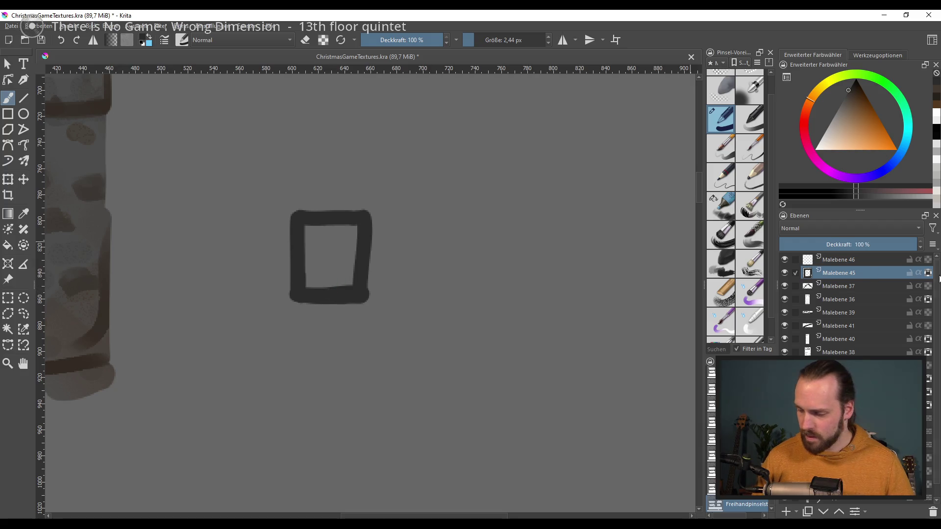
pyautogui.moveTo(331, 228)
pyautogui.mouseDown()
pyautogui.moveTo(329, 293)
pyautogui.moveTo(331, 268)
pyautogui.moveTo(361, 250)
pyautogui.mouseUp()
pyautogui.hotkey('ctrl', 'z')
pyautogui.hotkey('ctrl', 'z')
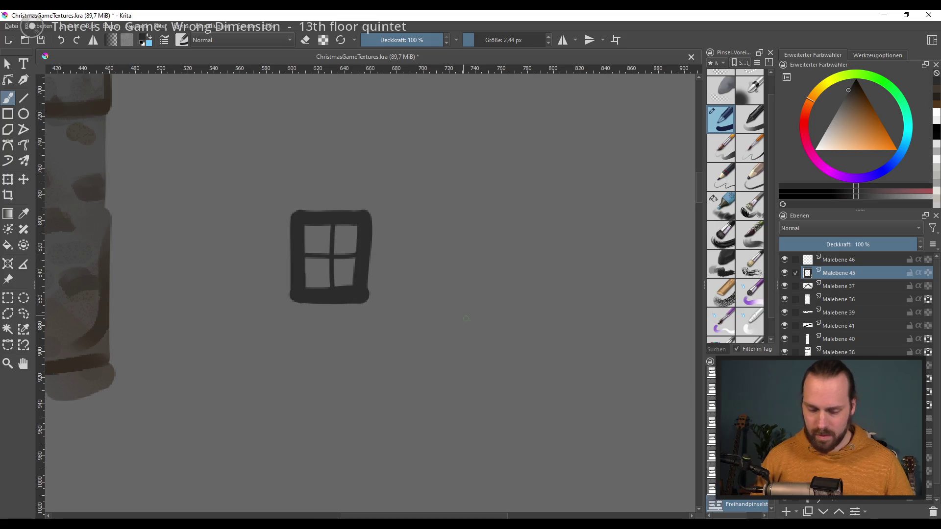
pyautogui.scroll(-4, 464, 317)
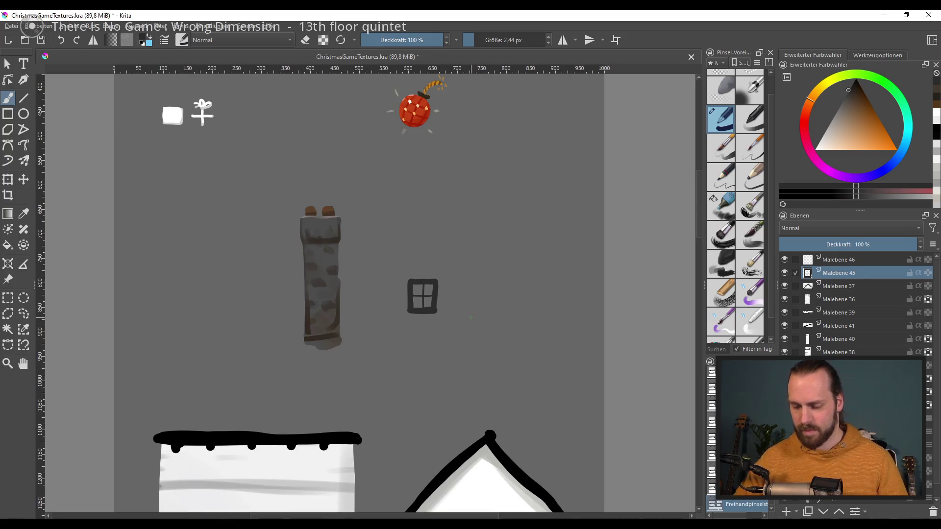
pyautogui.scroll(1, 471, 317)
pyautogui.scroll(-2, 466, 267)
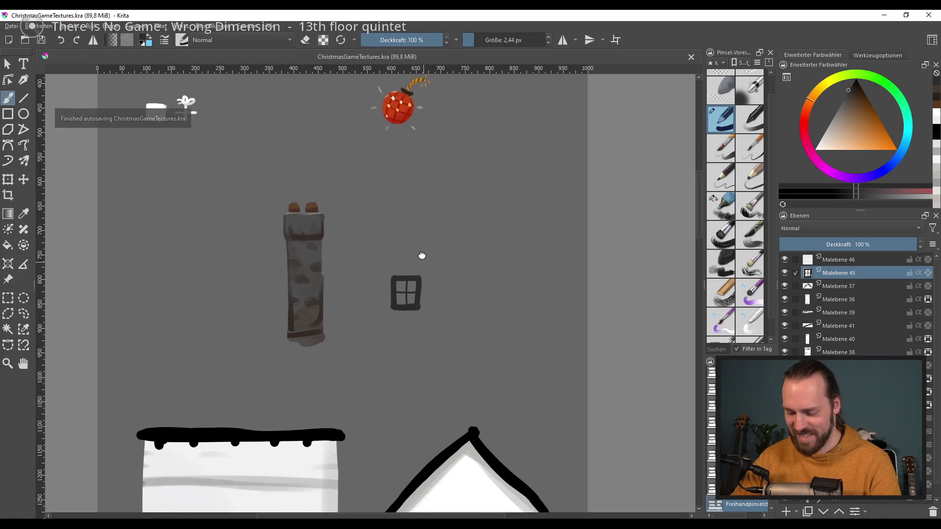
pyautogui.scroll(6, 395, 255)
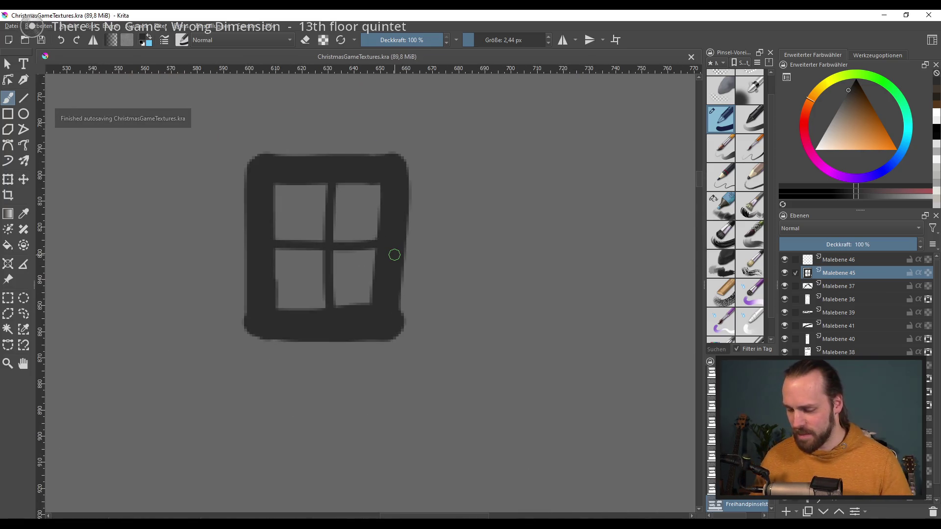
# - On a new layer, paint a soft grey shadow beneath the window
pyautogui.click(787, 509)
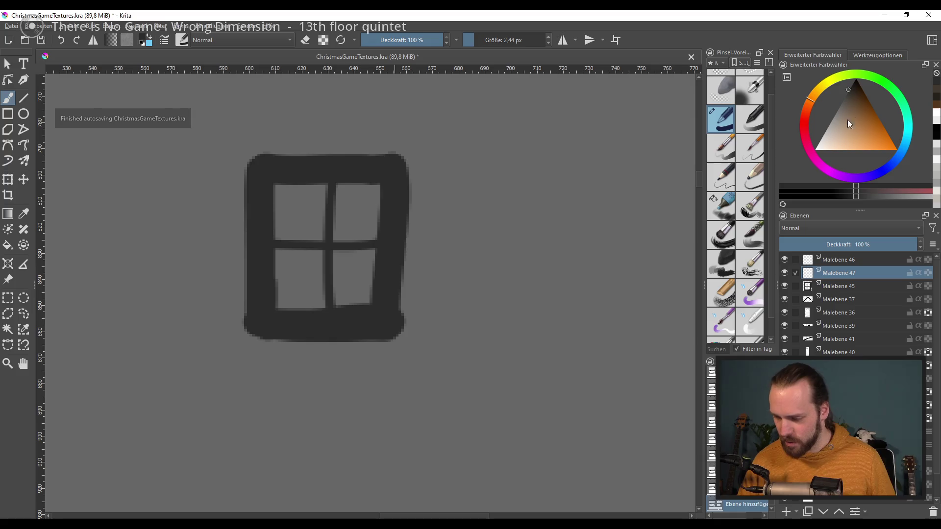
pyautogui.click(851, 85)
pyautogui.click(728, 210)
pyautogui.press('[')
pyautogui.press('[')
pyautogui.moveTo(270, 346); pyautogui.dragTo(394, 349)
pyautogui.hotkey('ctrl', 'z')
pyautogui.press(']')
pyautogui.press(']')
pyautogui.moveTo(265, 333); pyautogui.dragTo(422, 336)
# - Place the shadow layer beneath the window layer and hide the grey background
pyautogui.moveTo(847, 272)
pyautogui.mouseDown()
pyautogui.moveTo(858, 257)
pyautogui.moveTo(870, 291)
pyautogui.moveTo(857, 286)
pyautogui.mouseUp()
pyautogui.click(849, 263)
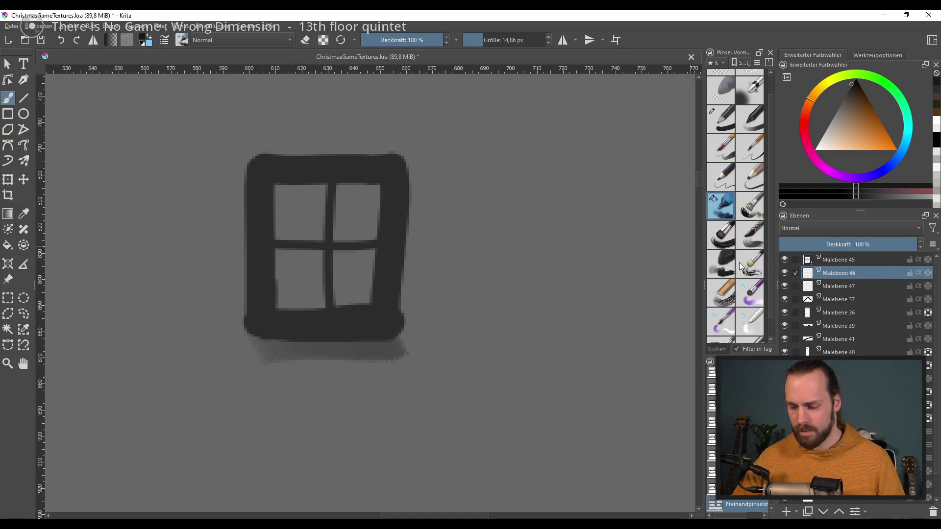
pyautogui.scroll(-3, 487, 283)
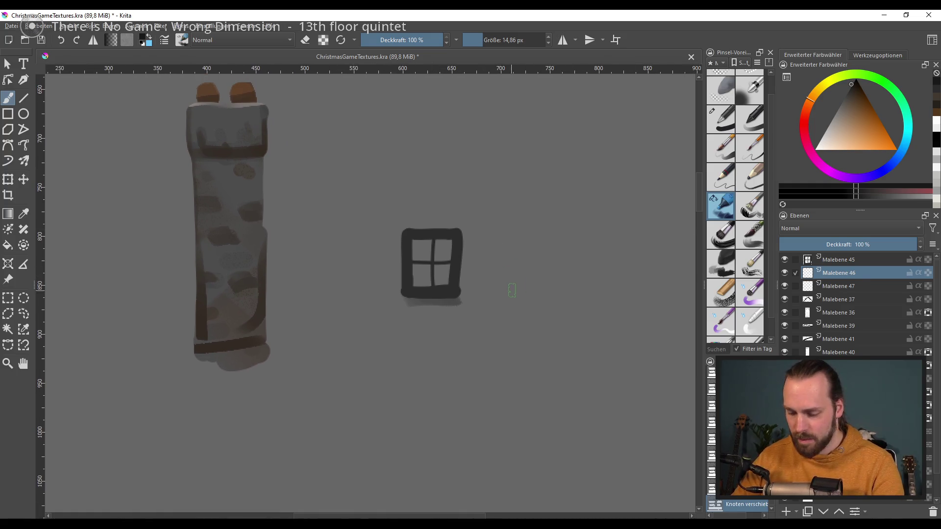
pyautogui.scroll(-2, 512, 289)
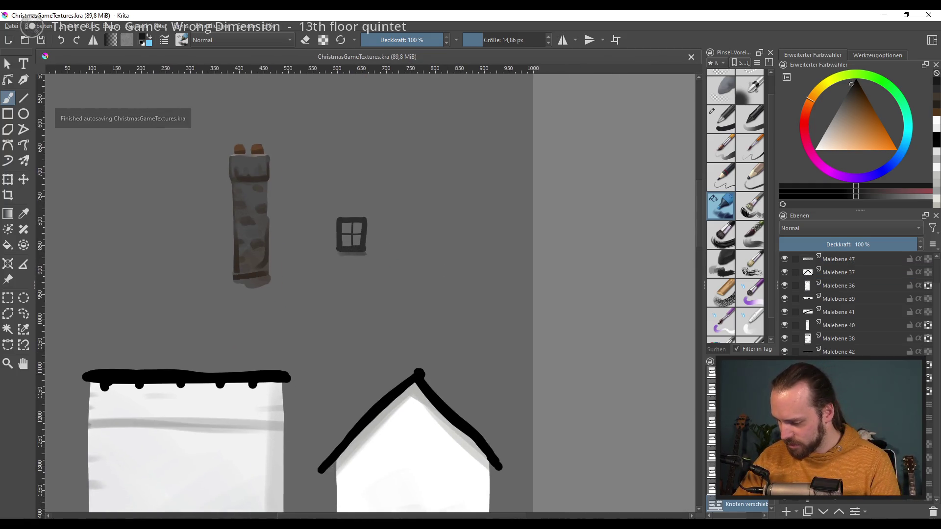
pyautogui.click(786, 502)
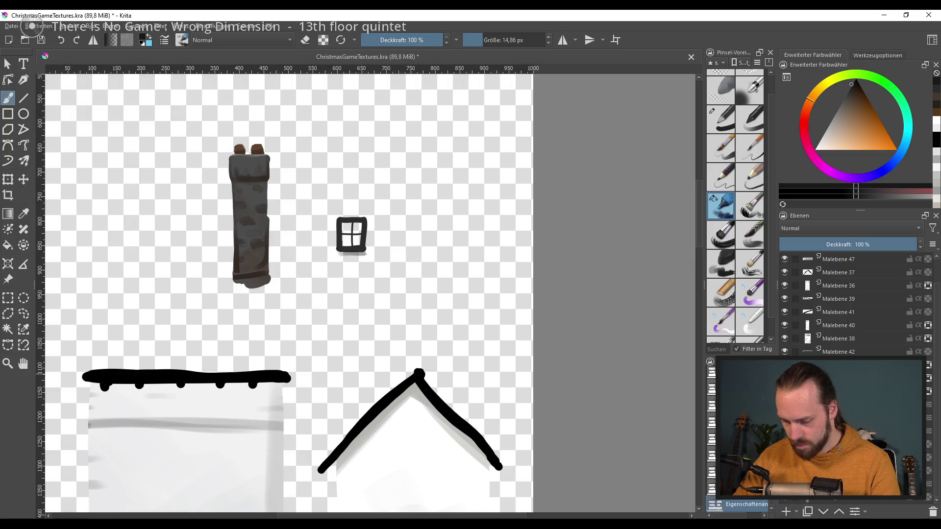
# - Export the sheet as ChristmasGameTextures.png, overwriting the old file, then minimise Krita
pyautogui.scroll(-1, 407, 353)
pyautogui.scroll(1, 407, 353)
pyautogui.scroll(1, 357, 263)
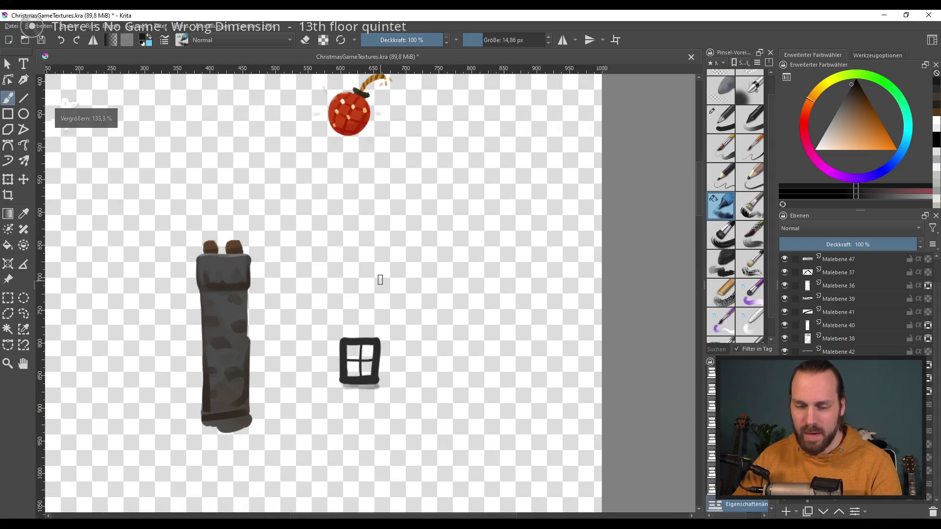
pyautogui.click(11, 25)
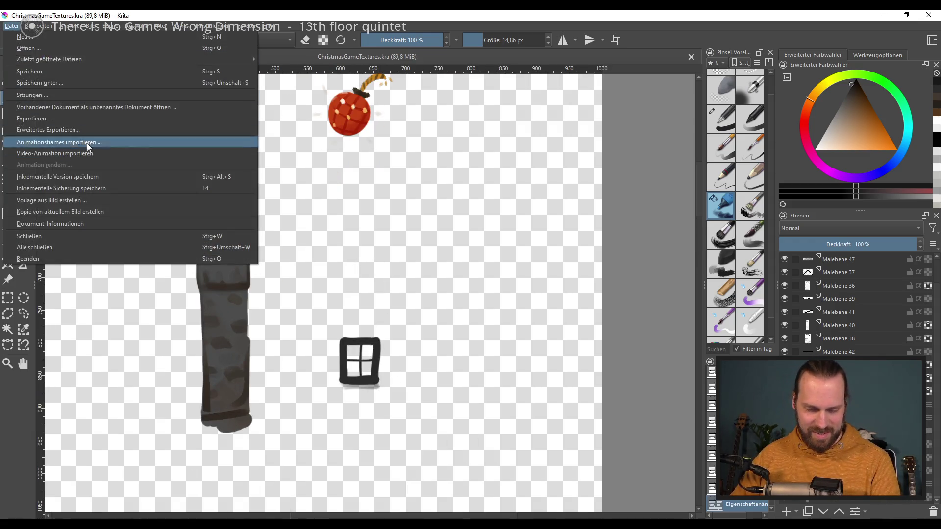
pyautogui.click(79, 125)
pyautogui.click(486, 425)
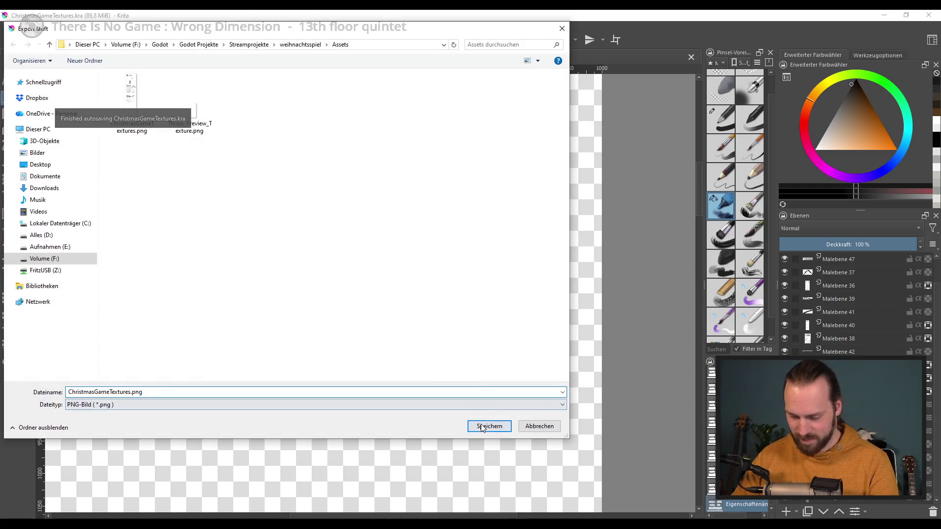
pyautogui.click(495, 268)
pyautogui.click(522, 380)
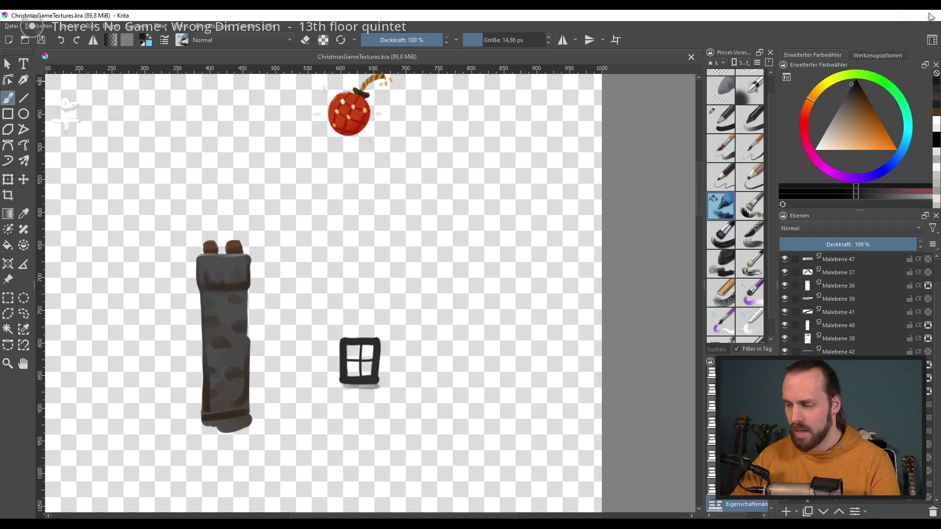
pyautogui.click(927, 14)
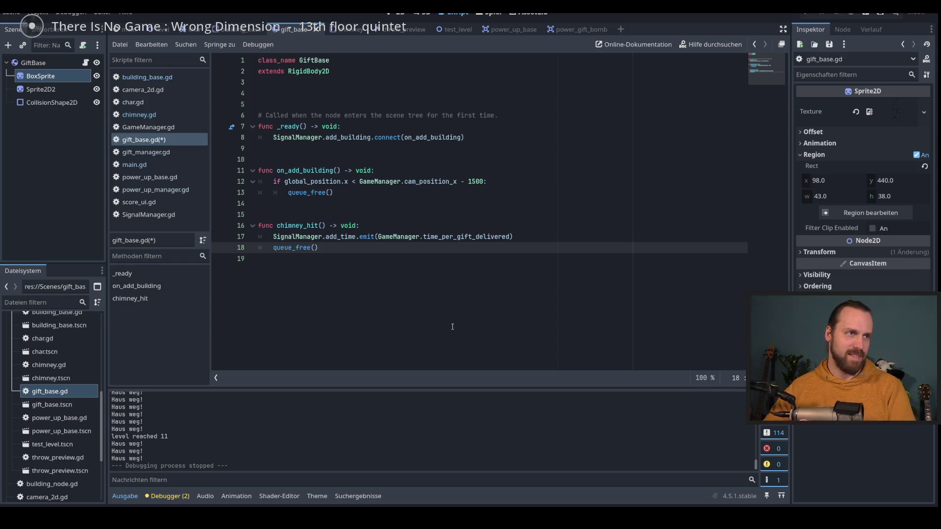
# - Save gift_base.gd and relaunch the game with F5 for testing
pyautogui.hotkey('ctrl', 's')
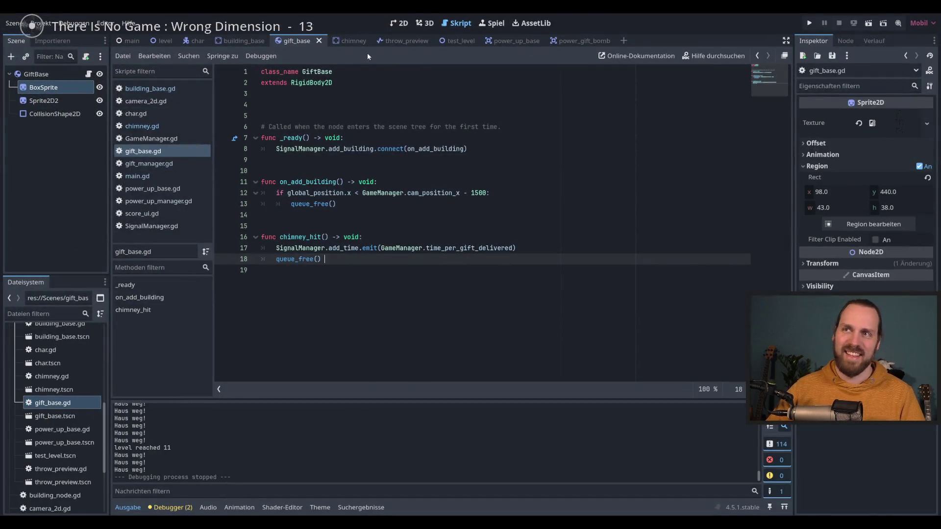
pyautogui.click(539, 249)
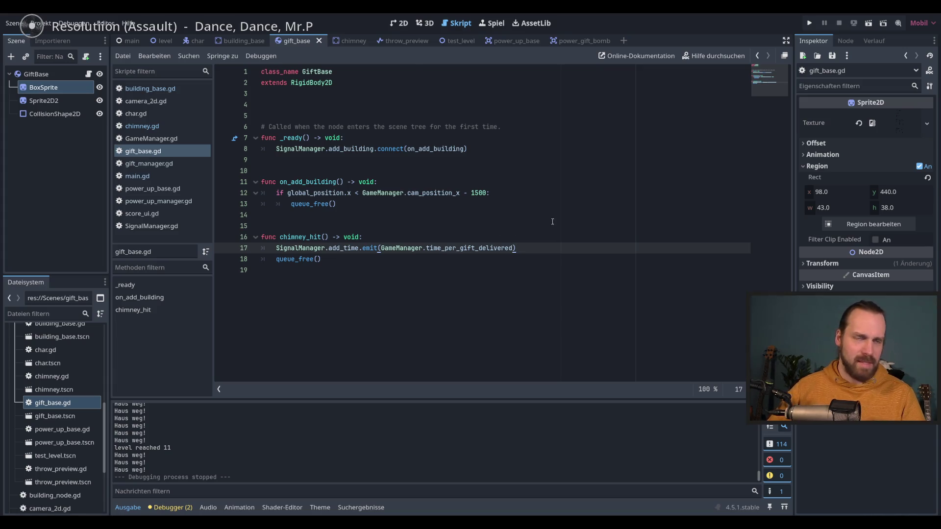
pyautogui.press('F5')
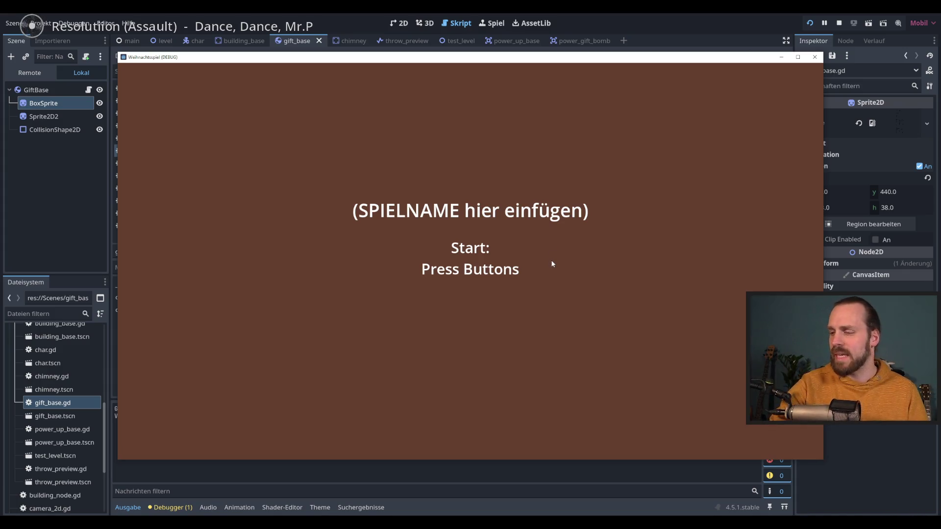
# - Throw gifts onto the roofs until reaching score 11 at level 4, then stop with F8
pyautogui.press('space')
pyautogui.press('space')
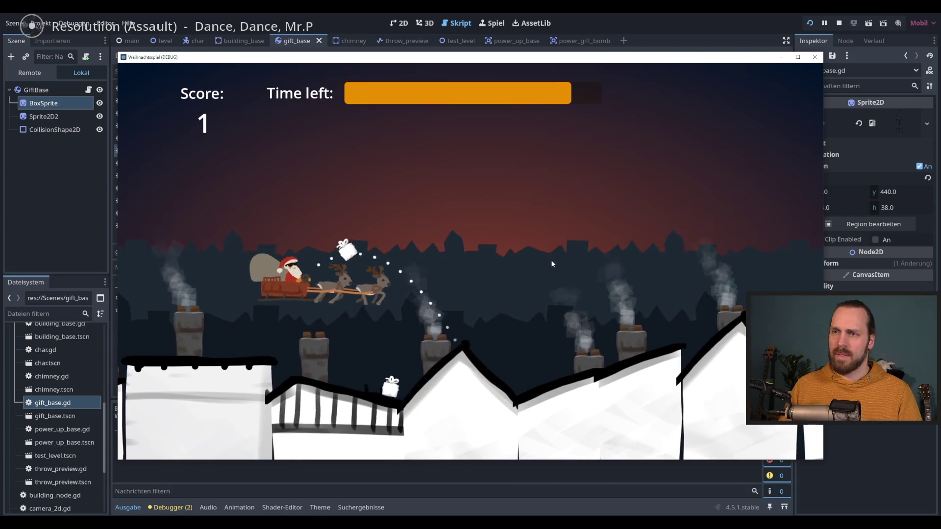
pyautogui.press('space')
pyautogui.press('space')
pyautogui.press('space')
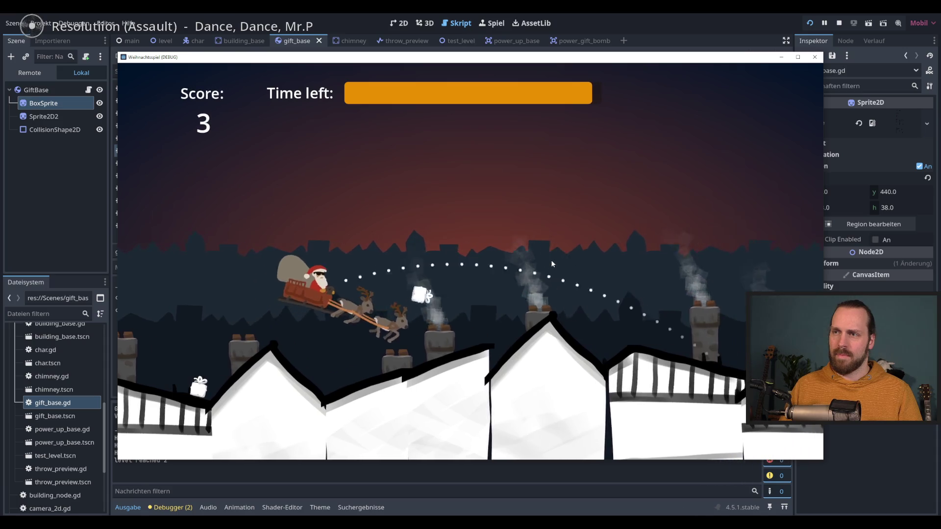
pyautogui.press('space')
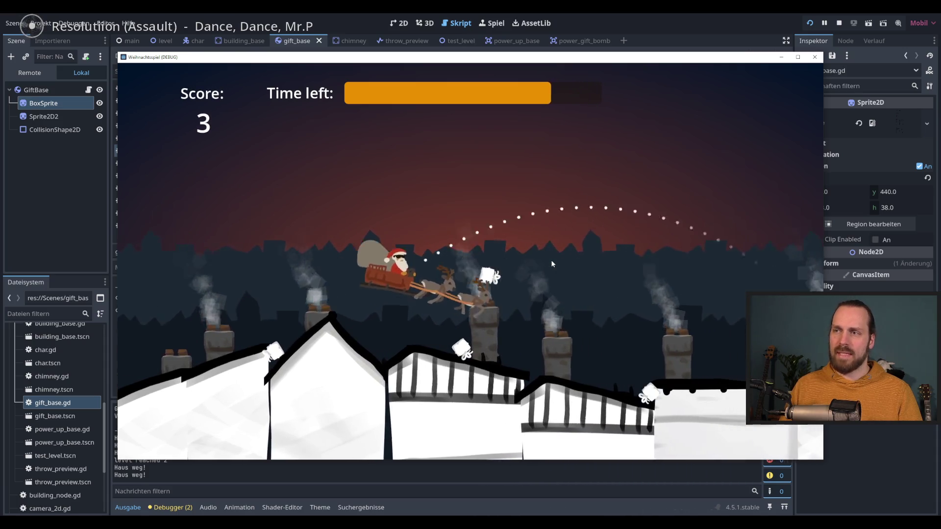
pyautogui.press('space')
pyautogui.press('space')
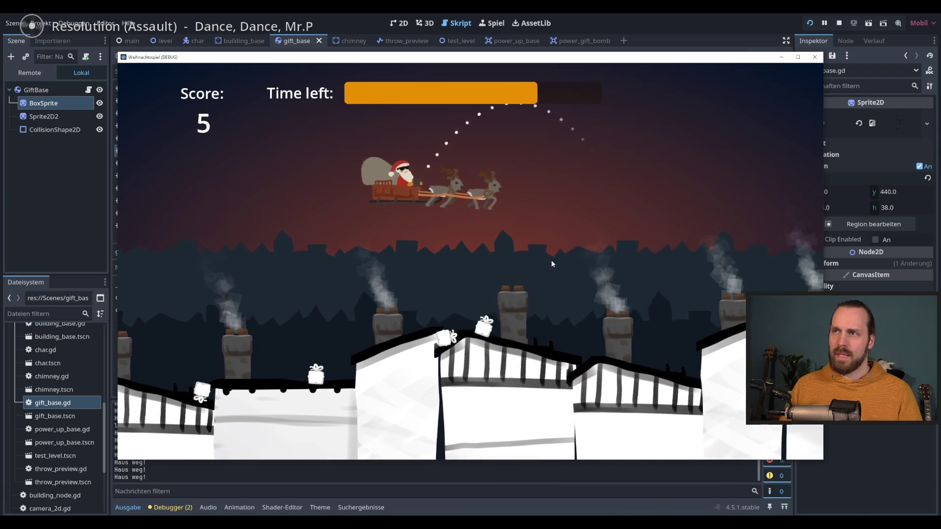
pyautogui.press('space')
pyautogui.press('space')
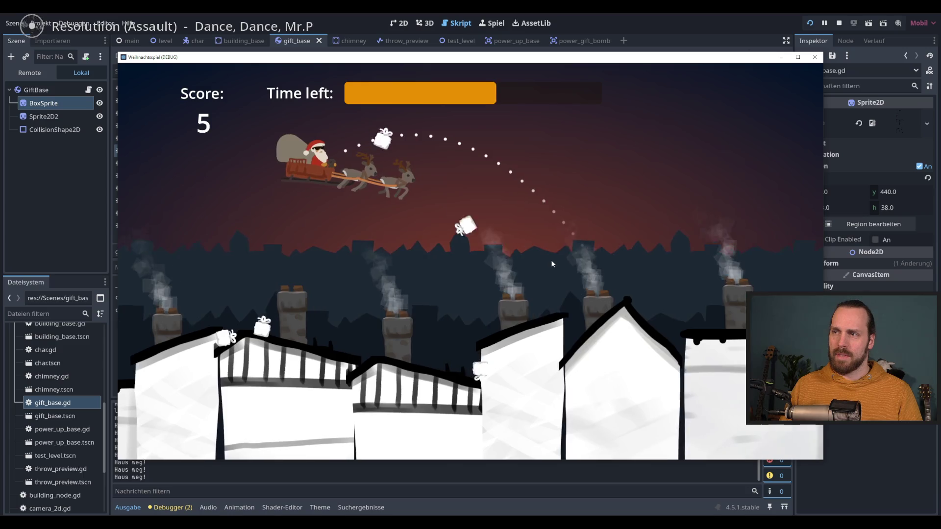
pyautogui.press('space')
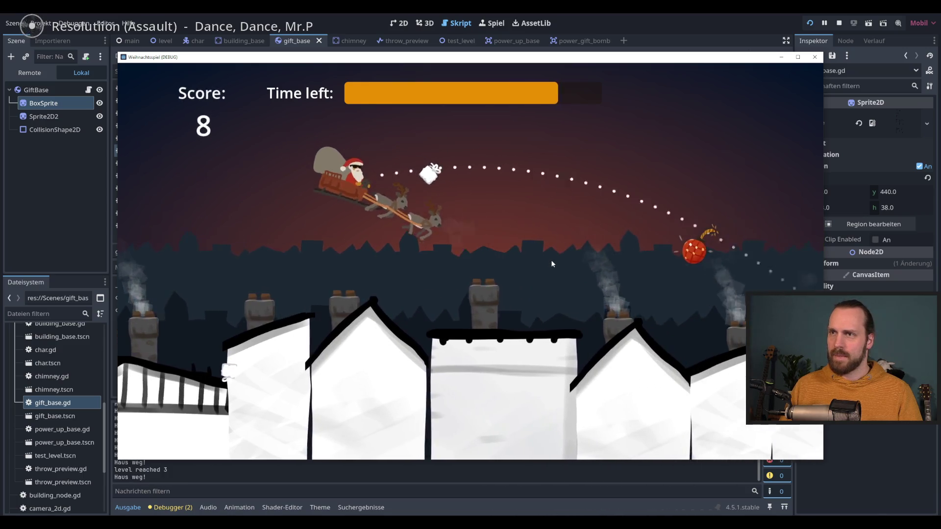
pyautogui.press('space')
pyautogui.press('space')
pyautogui.press('space')
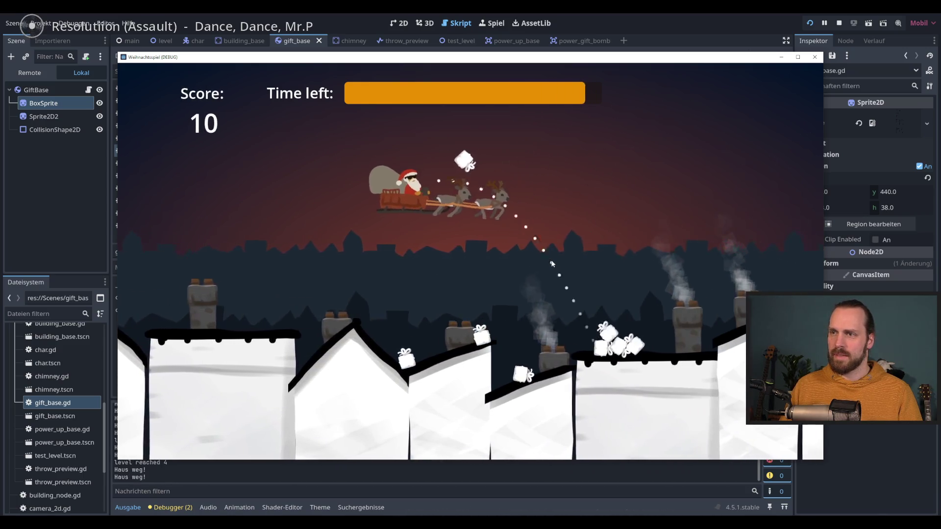
pyautogui.press('space')
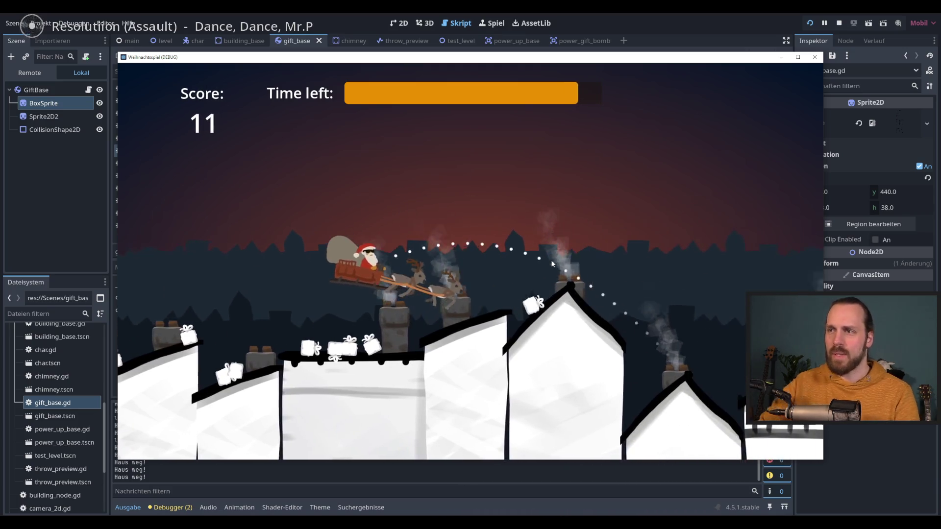
pyautogui.press('F8')
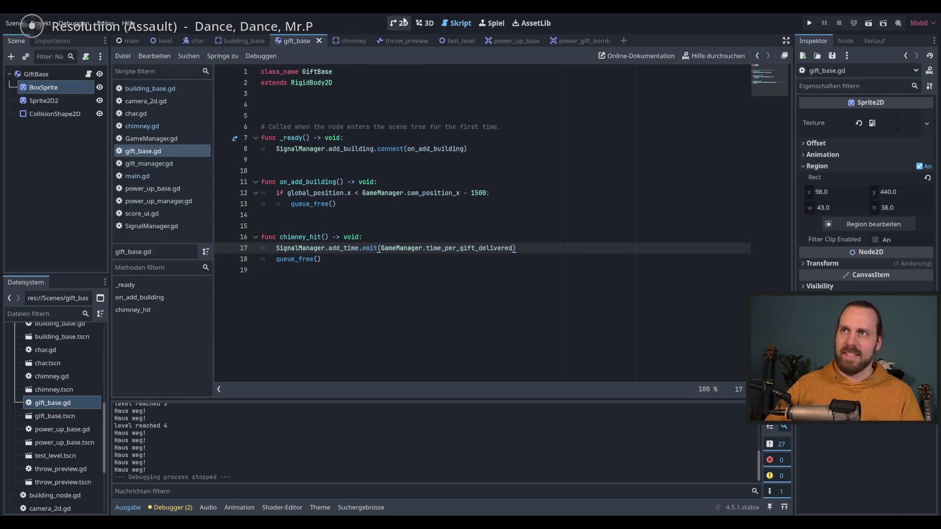
# - Delete the trailing space after queue_free() on line 18
pyautogui.moveTo(463, 249)
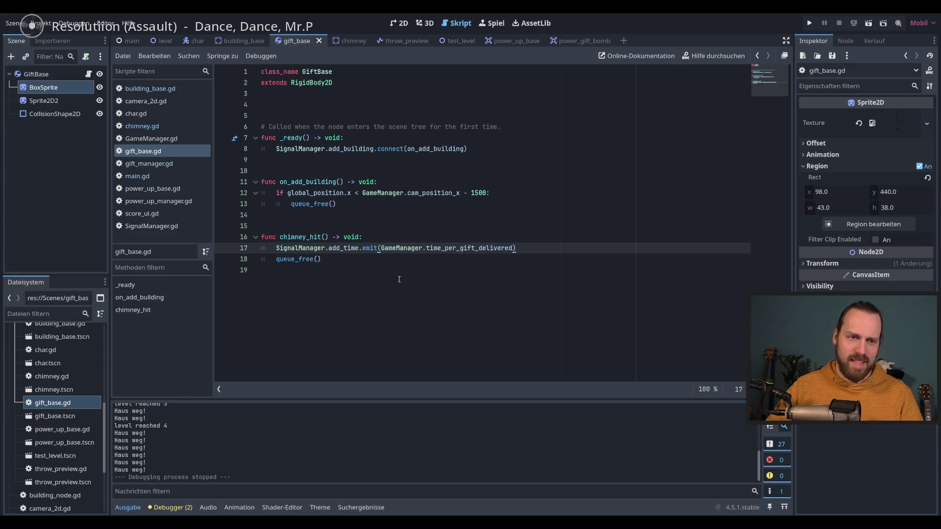
pyautogui.click(541, 257)
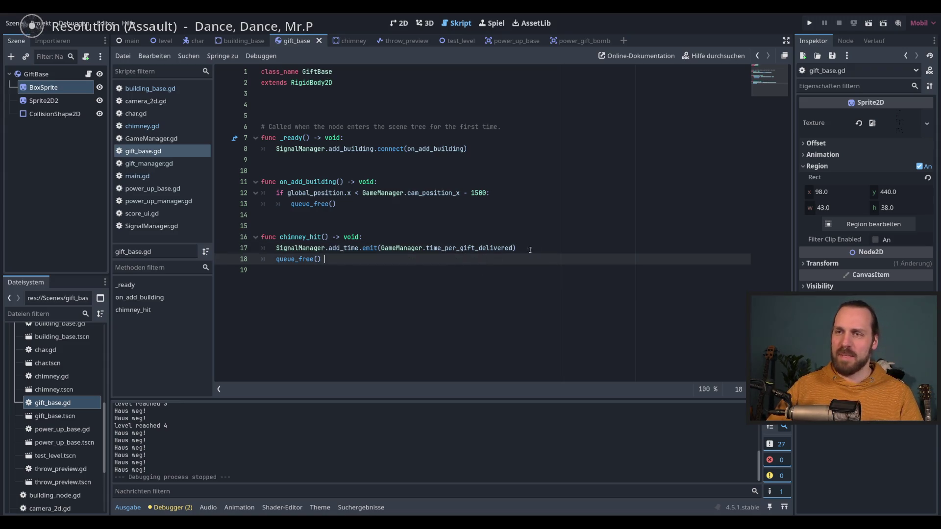
pyautogui.press('BackSpace')
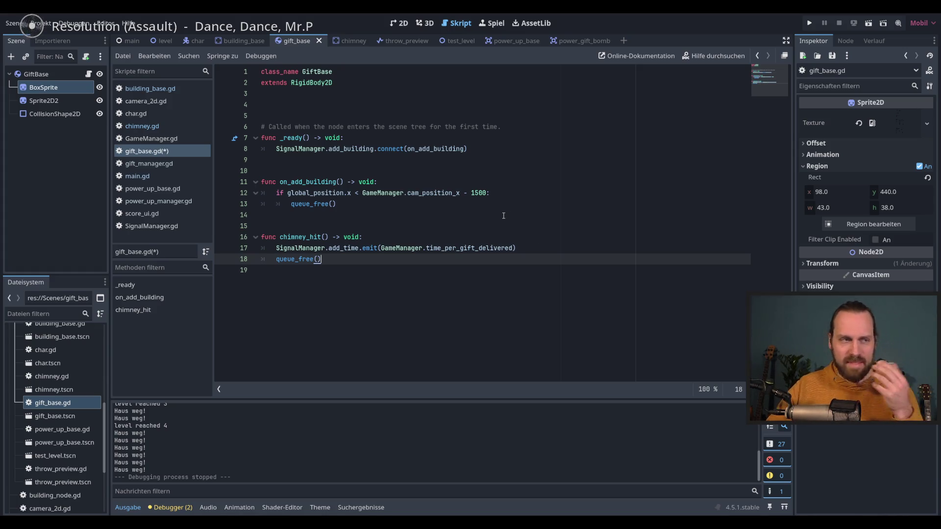
# - Inspect the GiftBase node in the 2D view, then return to gift_base.gd
pyautogui.click(494, 224)
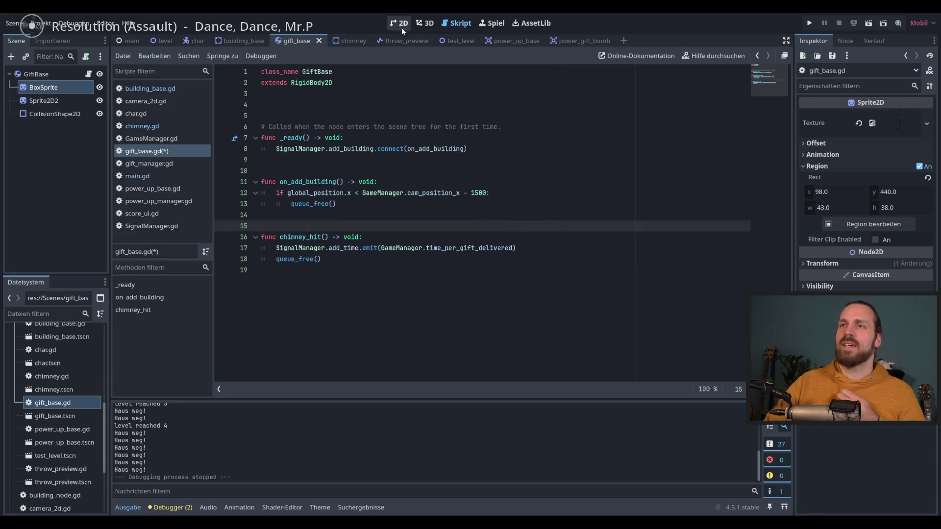
pyautogui.click(399, 23)
pyautogui.click(64, 74)
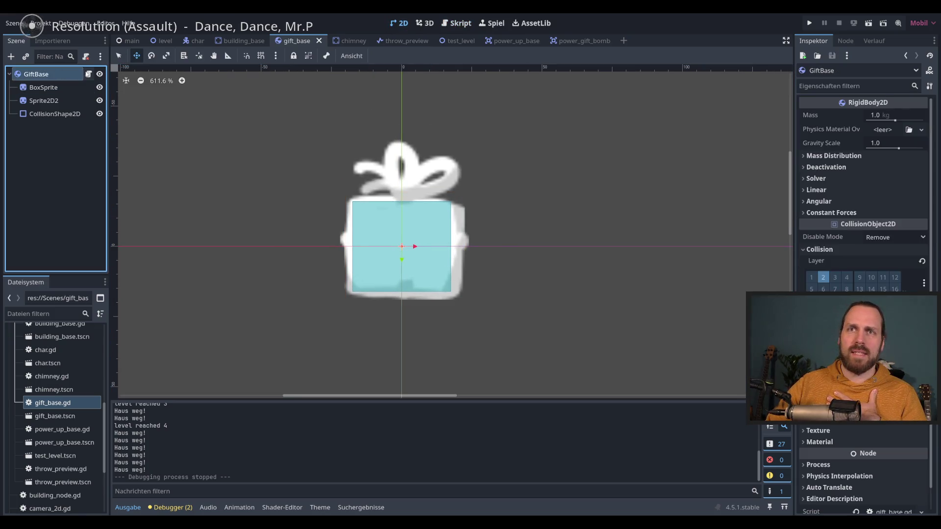
pyautogui.click(88, 74)
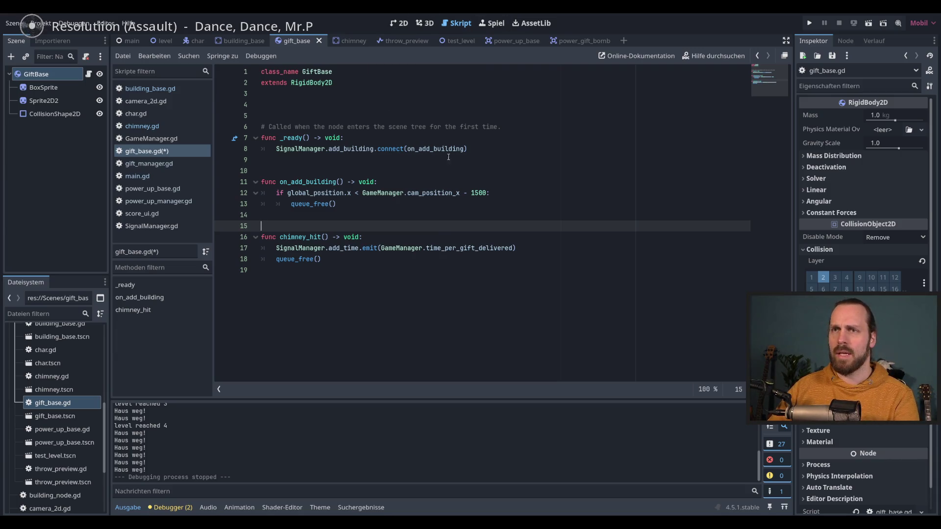
pyautogui.click(347, 113)
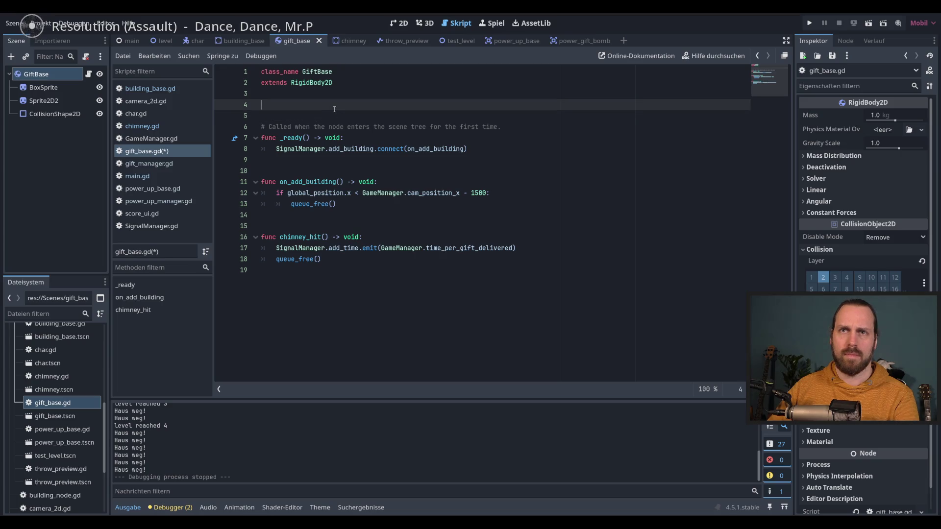
pyautogui.press('Return')
pyautogui.press('Return')
pyautogui.press('Return')
pyautogui.press('Up')
pyautogui.press('Up')
pyautogui.press('Up')
pyautogui.click(59, 89)
pyautogui.keyDown('shift'); pyautogui.click(44, 101); pyautogui.keyUp('shift')
pyautogui.moveTo(44, 100); pyautogui.dragTo(336, 121)
pyautogui.click(465, 128)
pyautogui.press('Delete')
pyautogui.press('Delete')
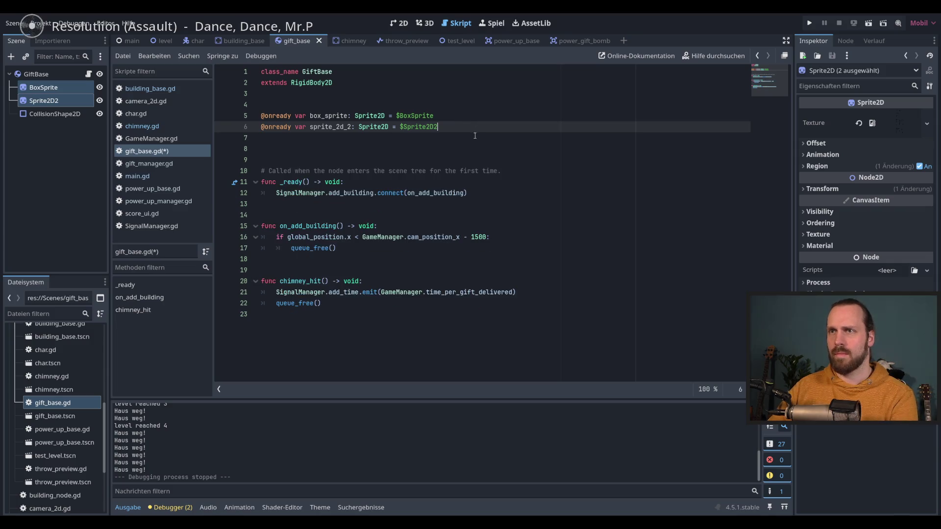
pyautogui.press('Down')
pyautogui.press('Down')
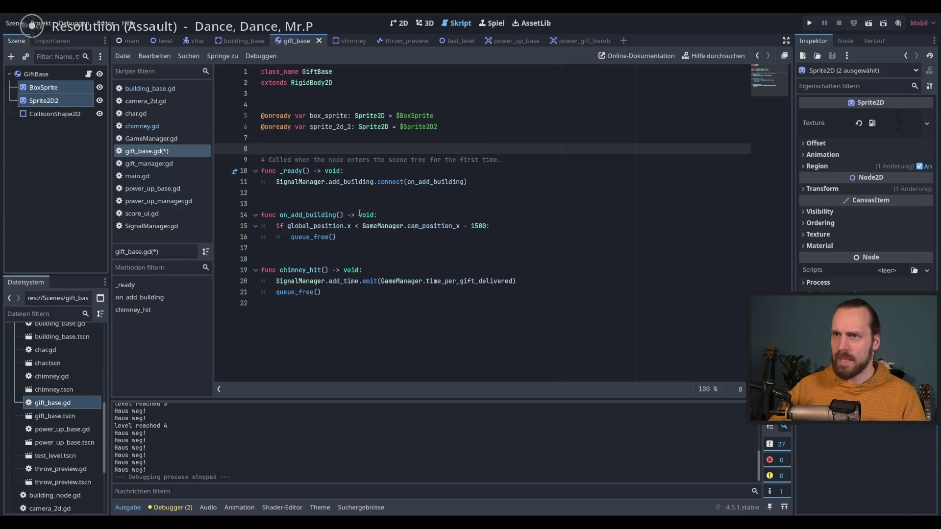
# - Start a new _ready() line reading box_sprite.modulate using autocompletion
pyautogui.click(495, 184)
pyautogui.press('Return')
pyautogui.write('bo')
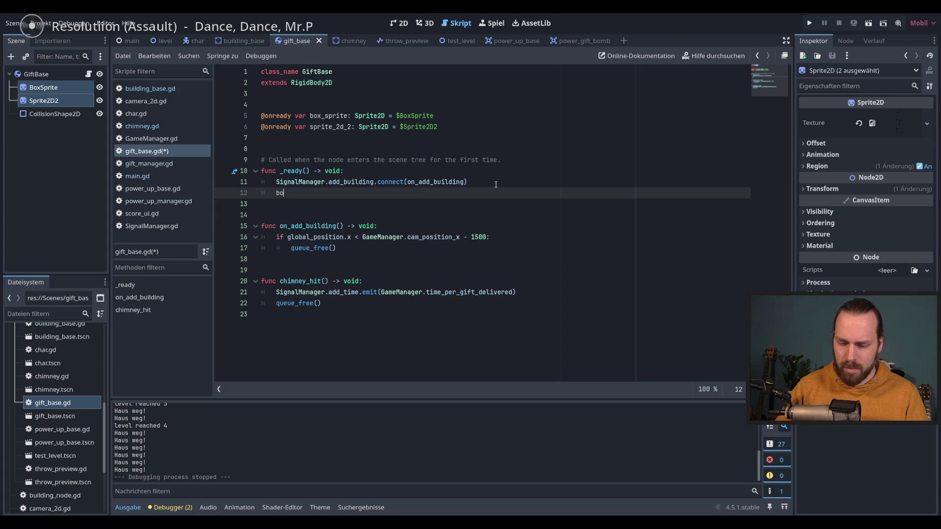
pyautogui.write('x.mo')
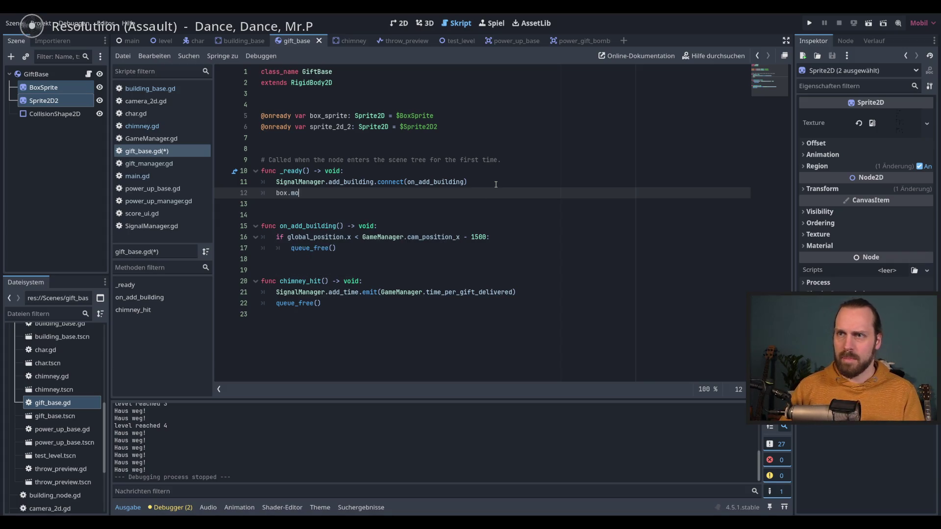
pyautogui.press('BackSpace')
pyautogui.press('BackSpace')
pyautogui.press('BackSpace')
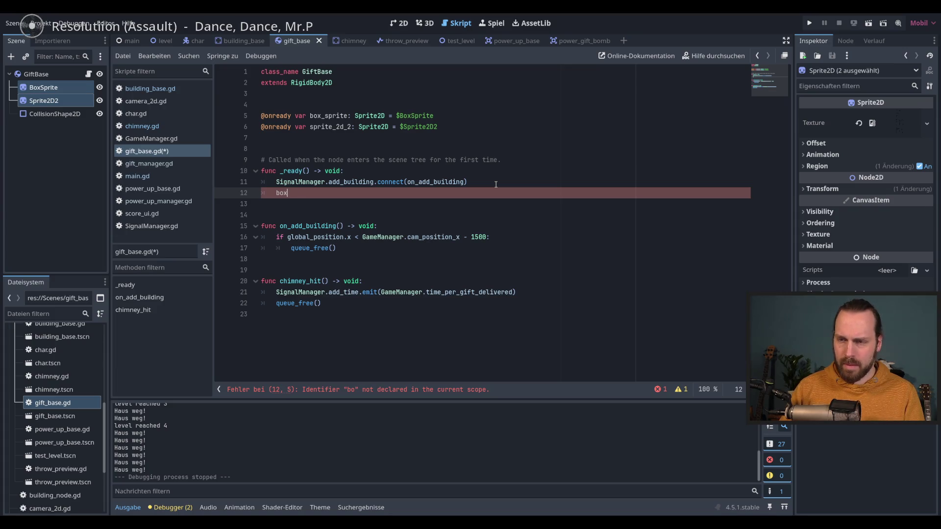
pyautogui.write('_s')
pyautogui.press('Return')
pyautogui.write('.mo')
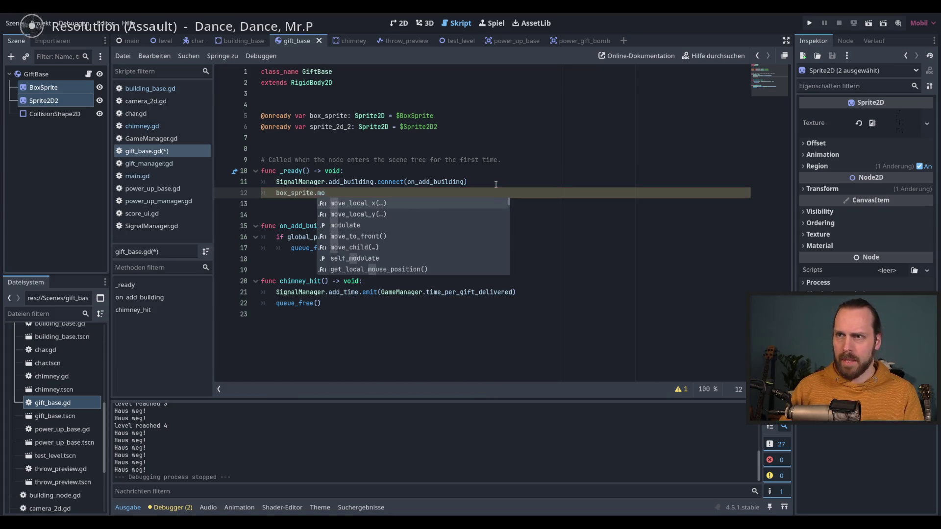
pyautogui.write('d')
pyautogui.press('Return')
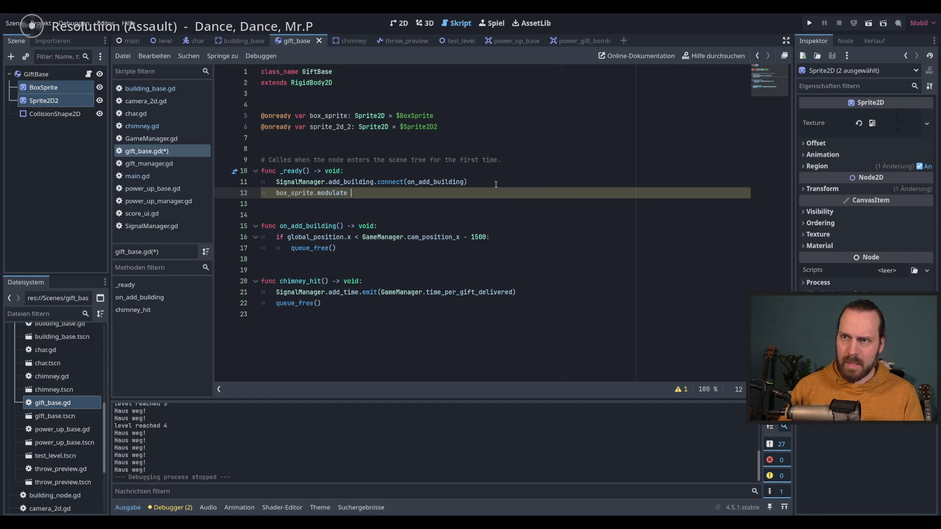
# - Assign a Color value, browse its constants, and search the documentation for Color
pyautogui.write('= rand')
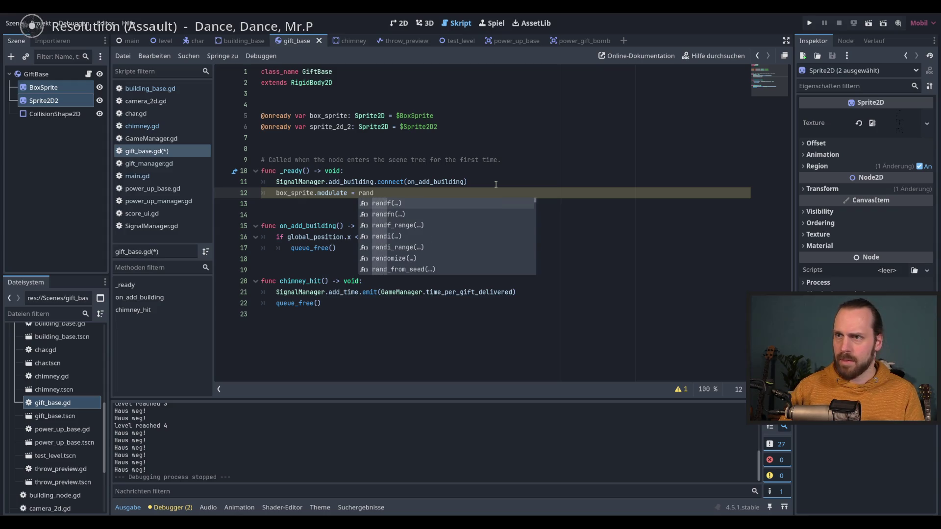
pyautogui.press('BackSpace')
pyautogui.press('BackSpace')
pyautogui.press('BackSpace')
pyautogui.press('BackSpace')
pyautogui.write('Color')
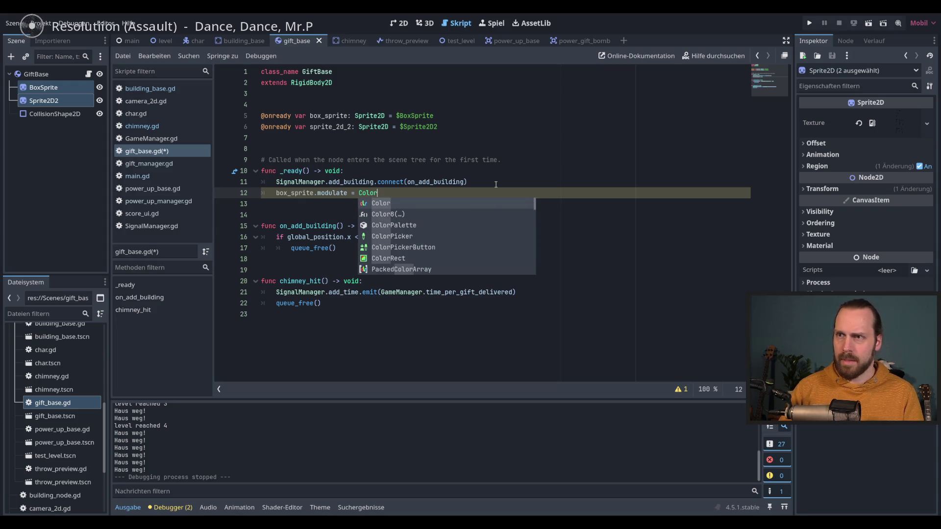
pyautogui.write('.')
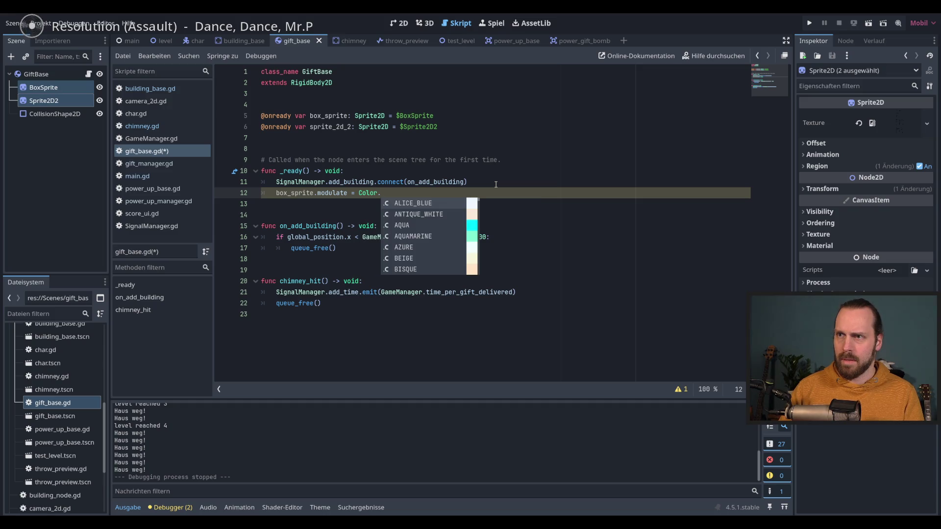
pyautogui.press('BackSpace')
pyautogui.press('BackSpace')
pyautogui.press('BackSpace')
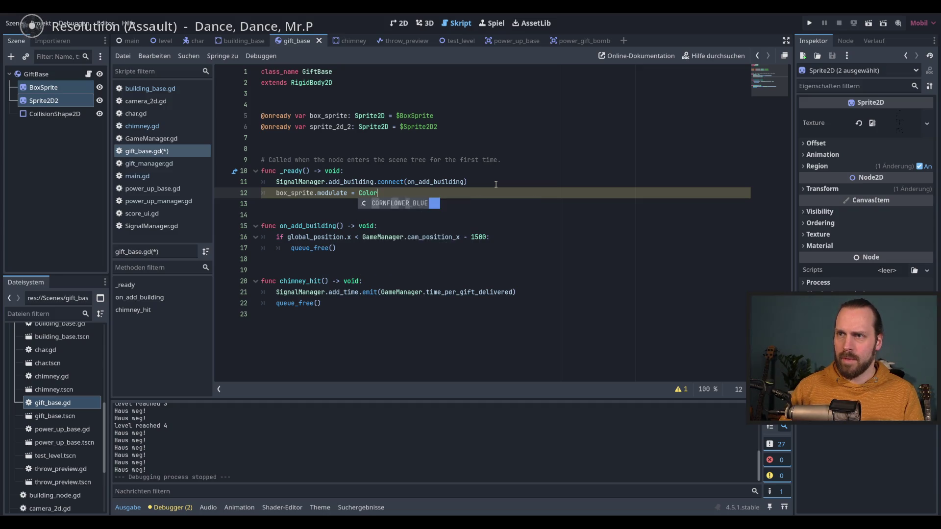
pyautogui.press('BackSpace')
pyautogui.write('Color.ra')
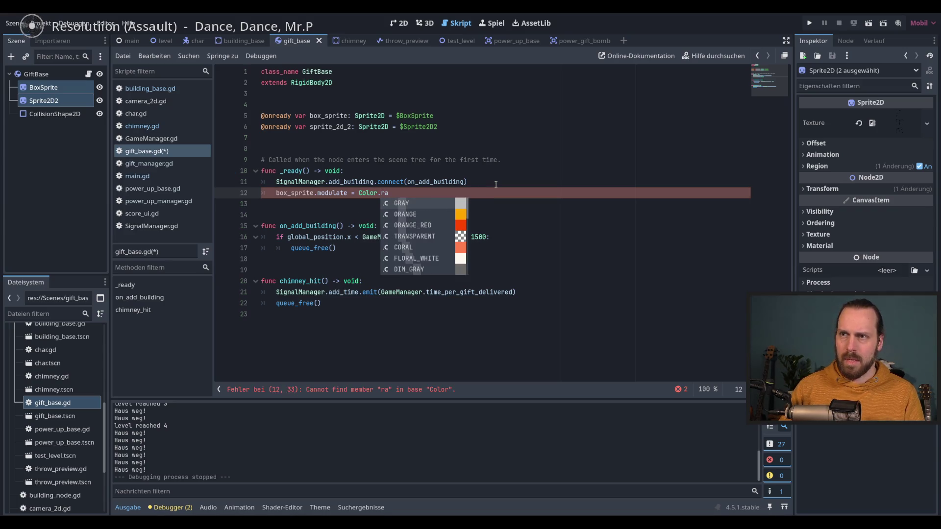
pyautogui.click(701, 57)
# - Look up the Color class in the built-in documentation
pyautogui.write('color')
pyautogui.press('Return')
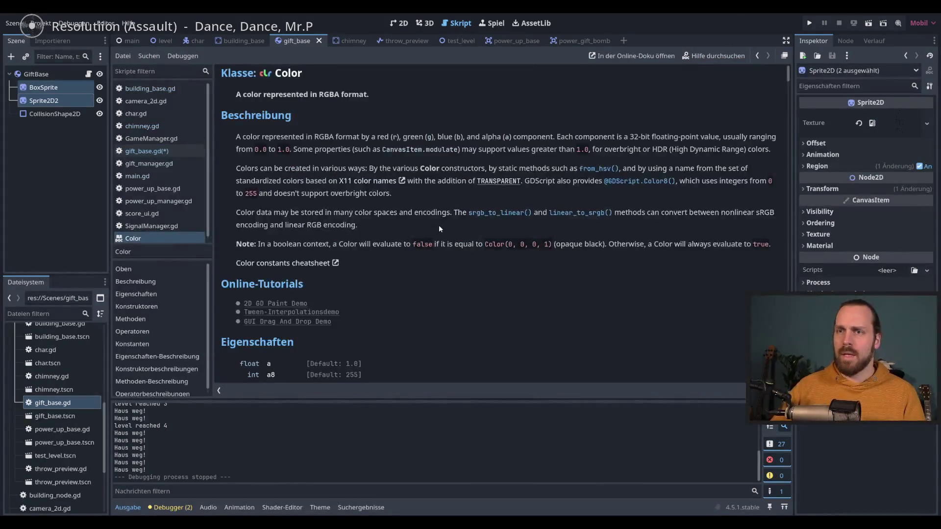
pyautogui.scroll(-10, 439, 227)
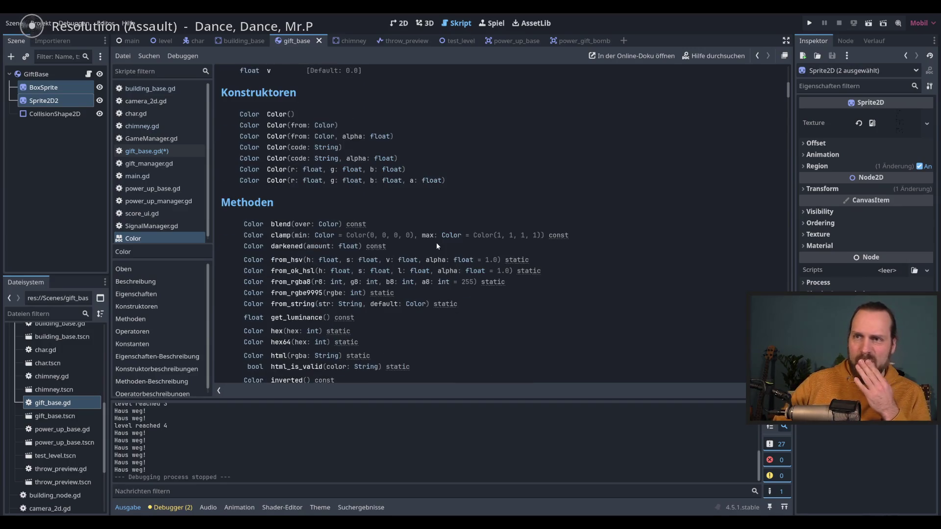
pyautogui.scroll(-3, 436, 246)
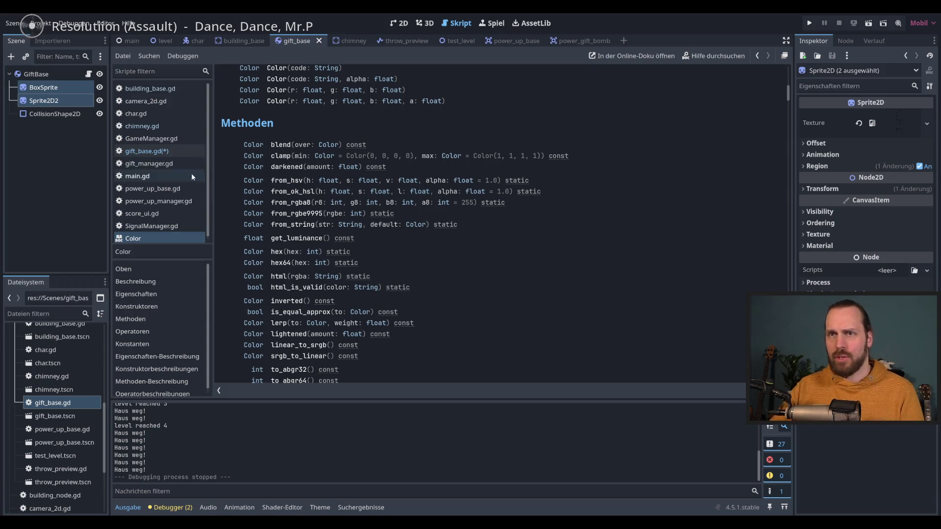
# - Start line 12 as box_sprite.modulate = Color.from_hsv( using autocomplete
pyautogui.click(147, 151)
pyautogui.doubleClick(385, 193)
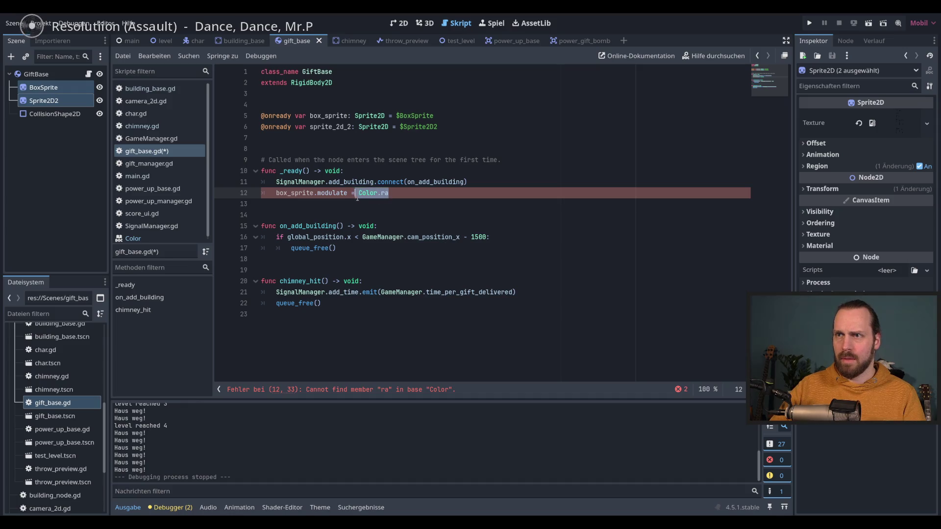
pyautogui.write('from')
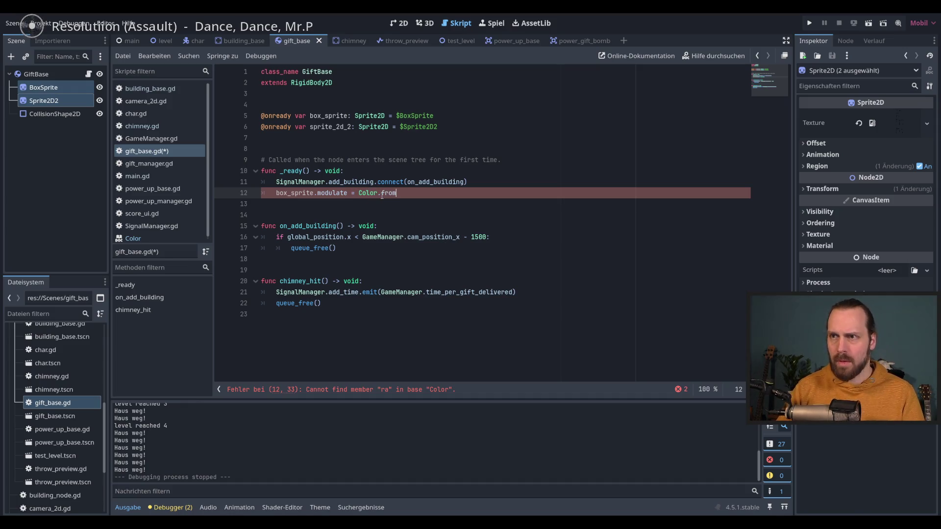
pyautogui.press('Return')
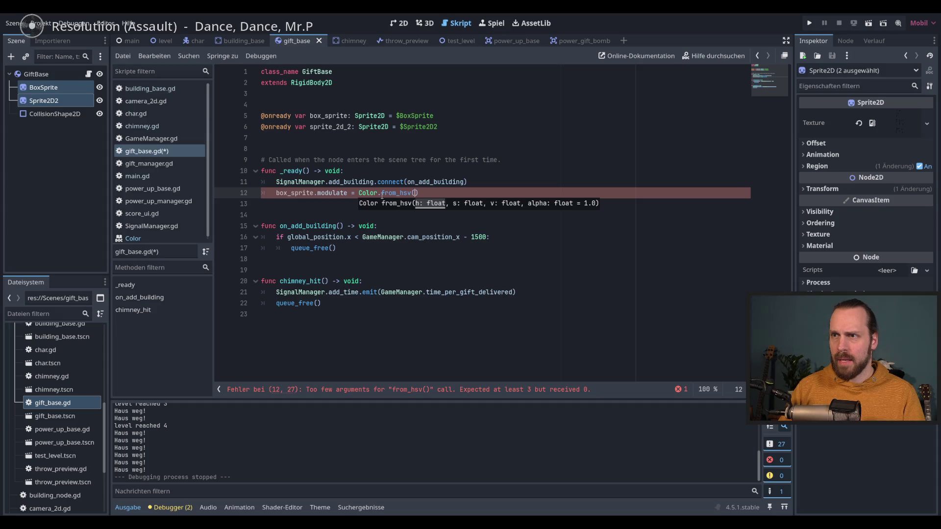
pyautogui.write('rand')
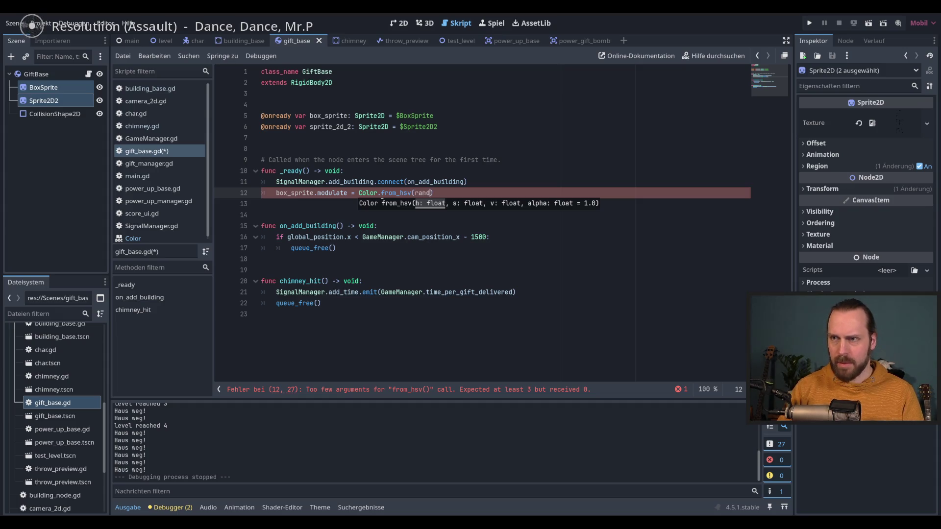
pyautogui.press('Escape')
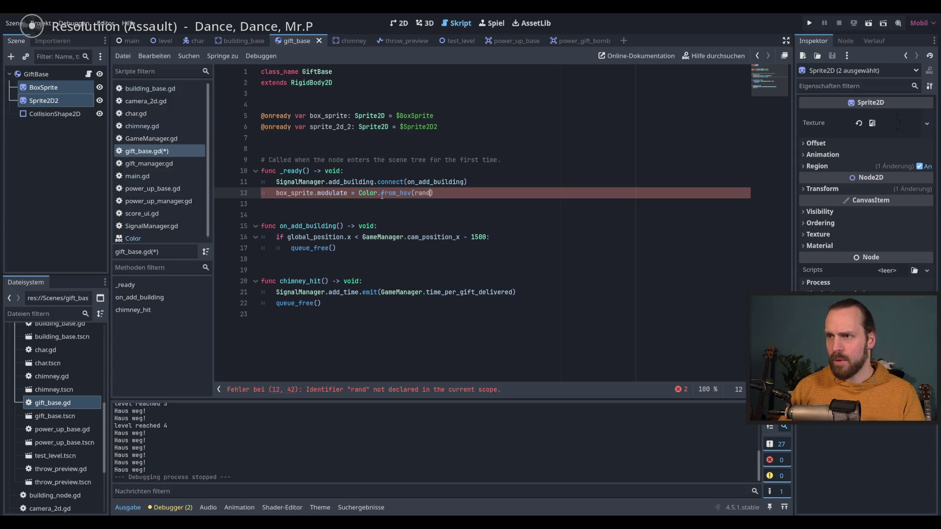
# - Read the from_hsv method description in the Color docs
pyautogui.scroll(-1, 150, 237)
pyautogui.click(150, 236)
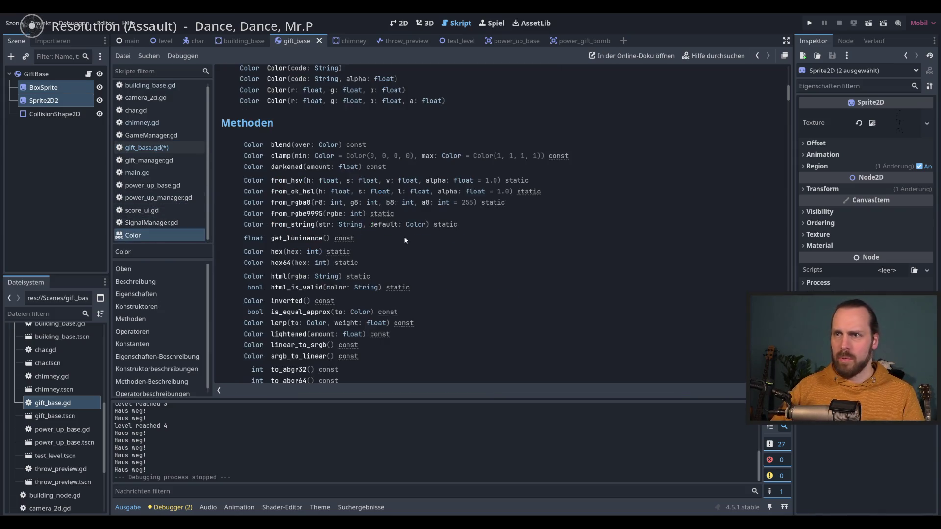
pyautogui.click(285, 181)
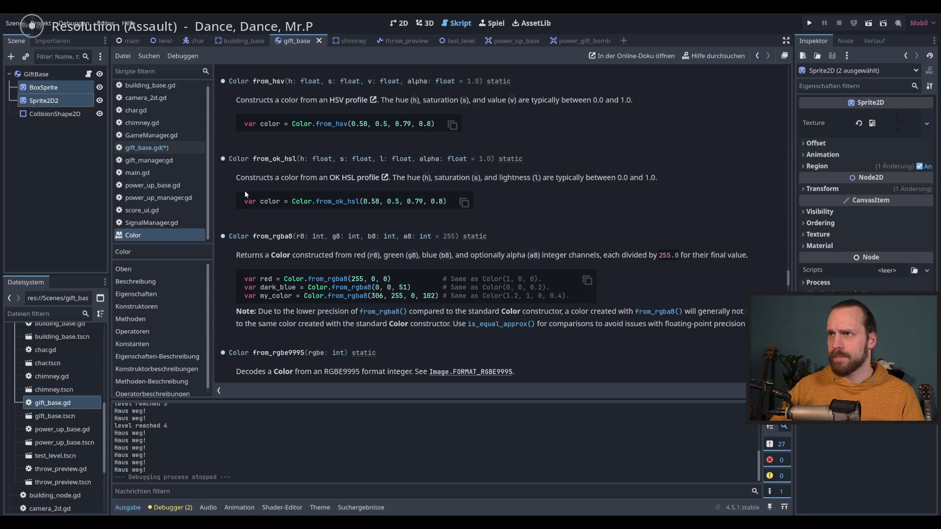
pyautogui.click(147, 148)
# - Finish the call as from_hsv(randf_range(0, 1), 0.7, 0.5) and run the game
pyautogui.doubleClick(421, 193)
pyautogui.write('rand')
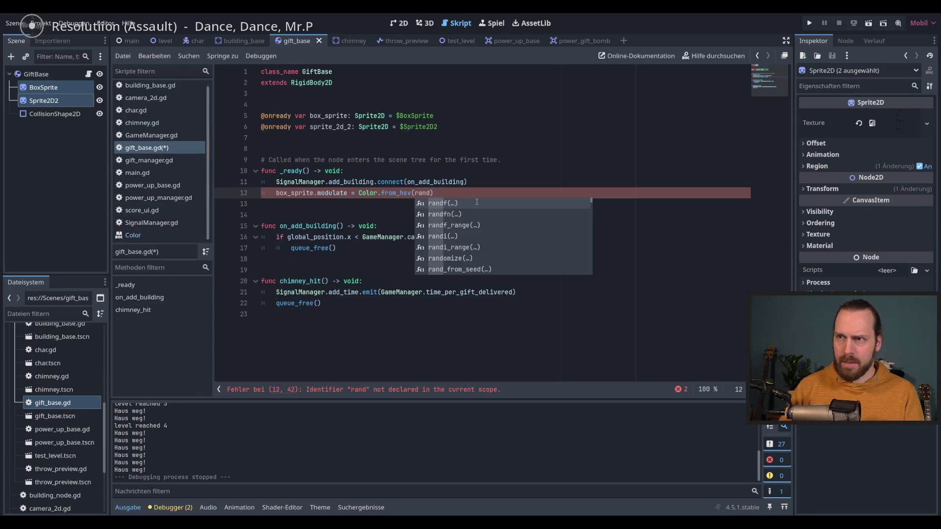
pyautogui.press('Down')
pyautogui.press('Down')
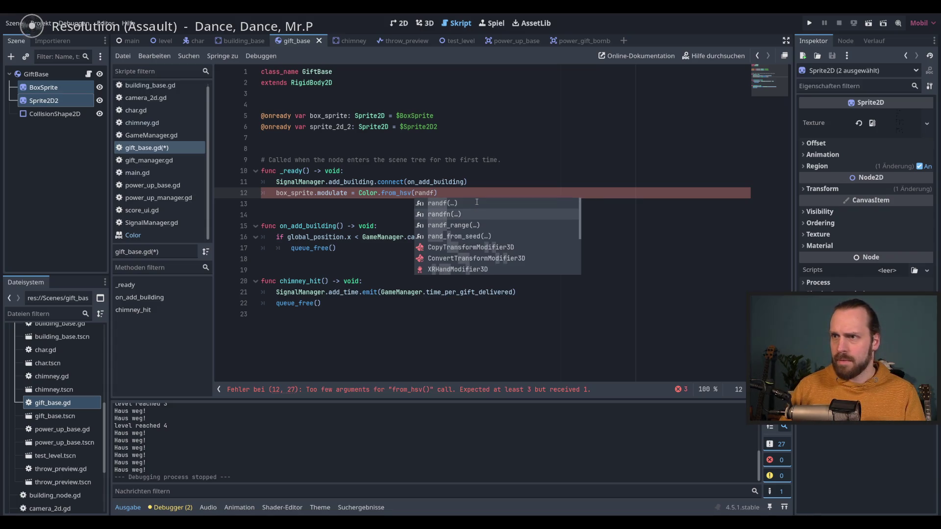
pyautogui.press('Return')
pyautogui.write('1')
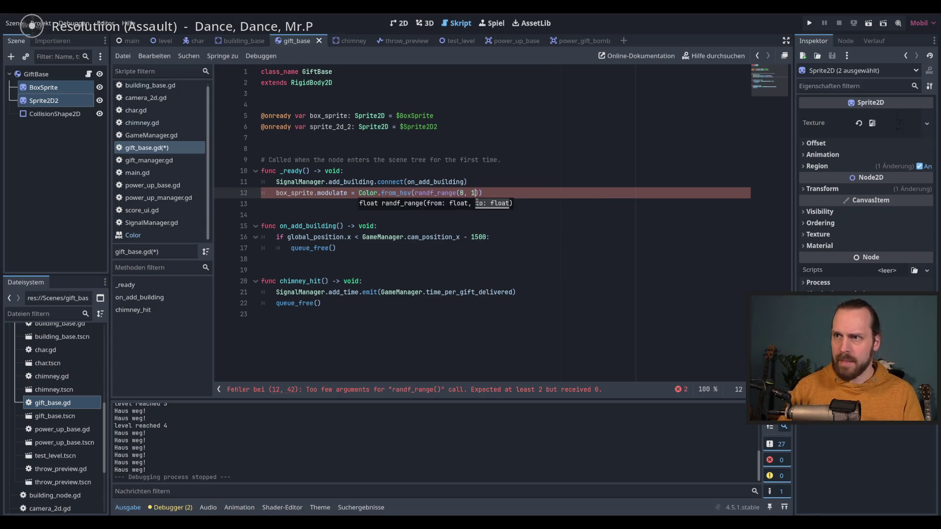
pyautogui.write('), ')
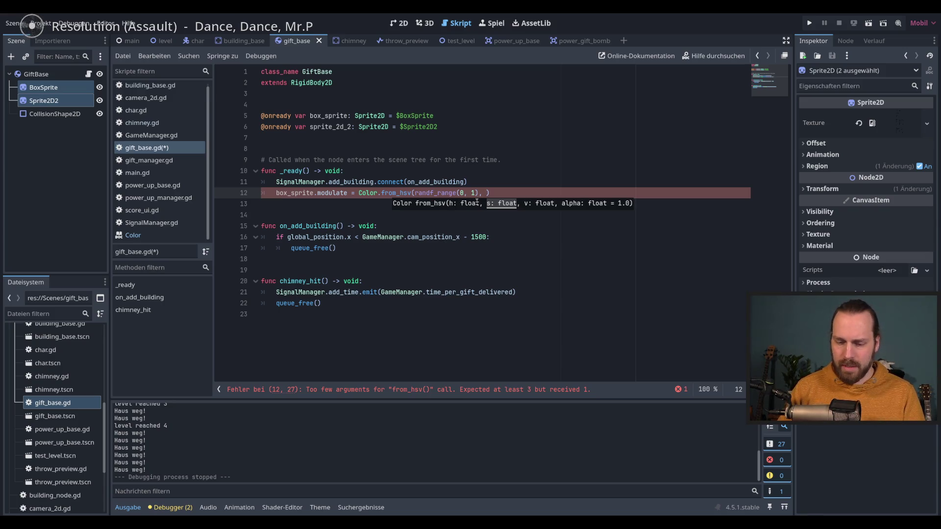
pyautogui.write('0.7, ')
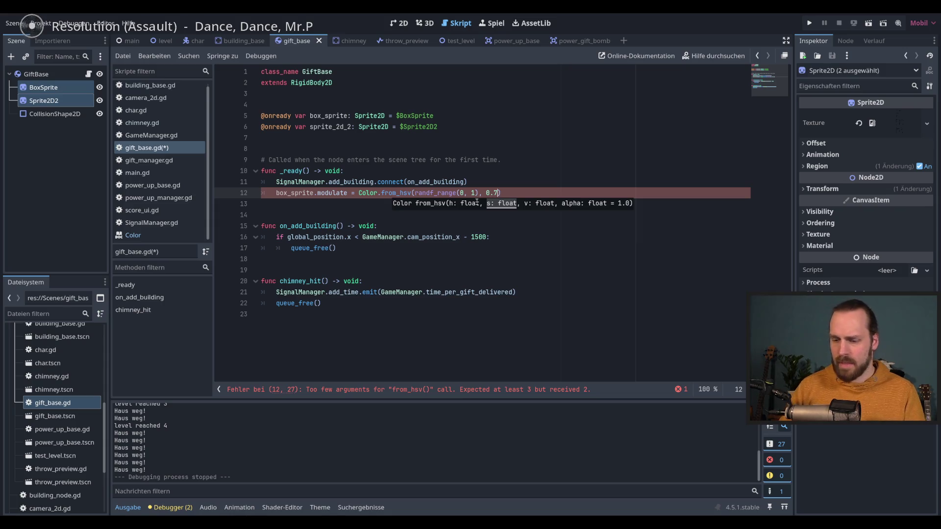
pyautogui.write('0.5')
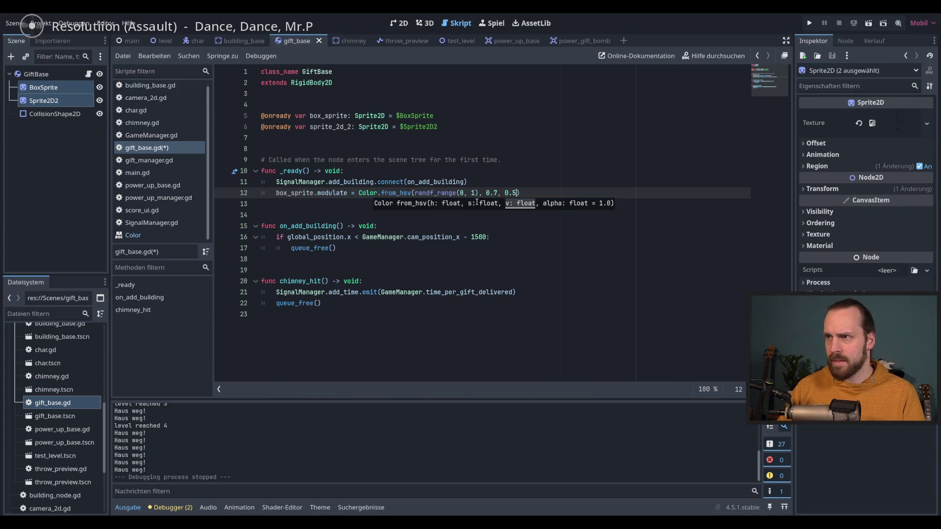
pyautogui.press('End')
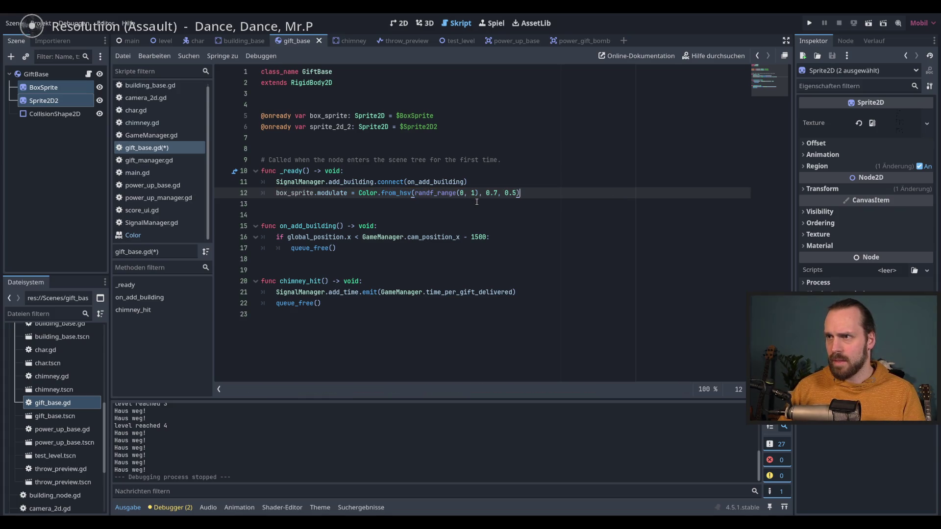
pyautogui.press('F5')
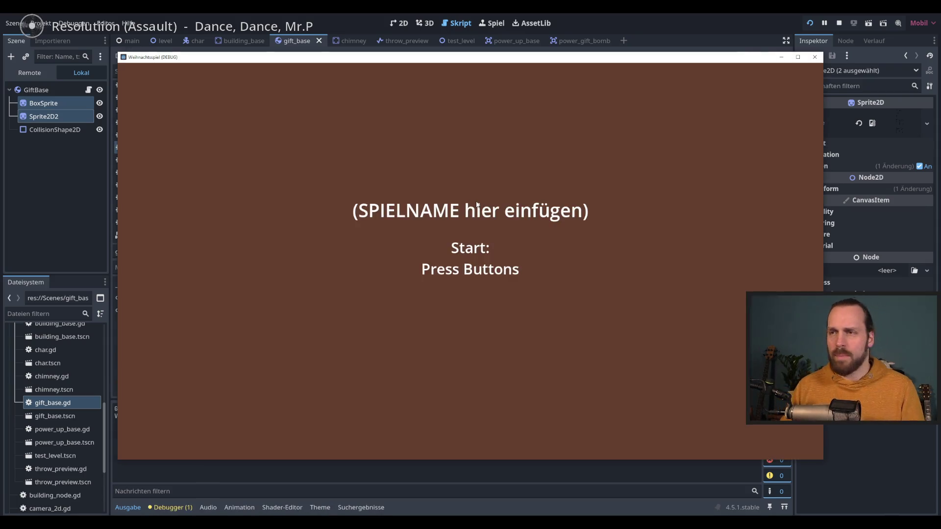
pyautogui.press('space')
pyautogui.press('space')
pyautogui.press('space')
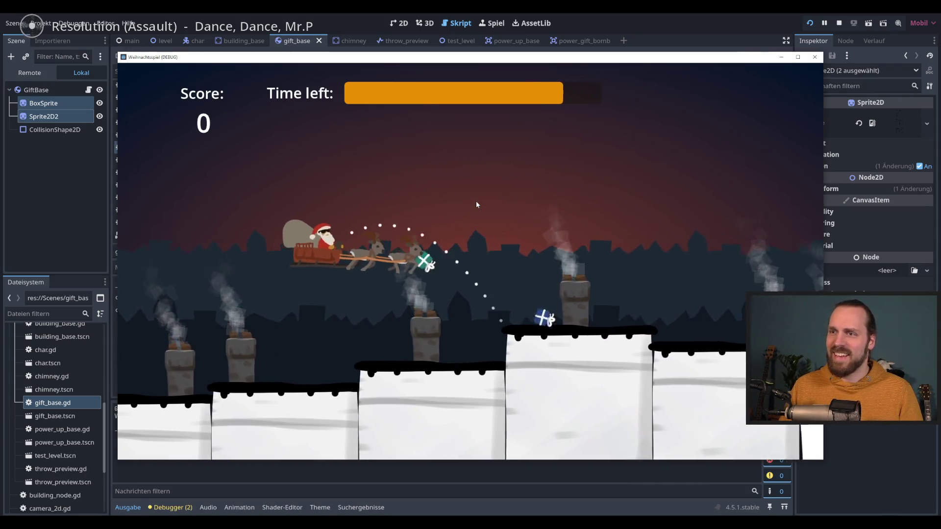
pyautogui.press('space')
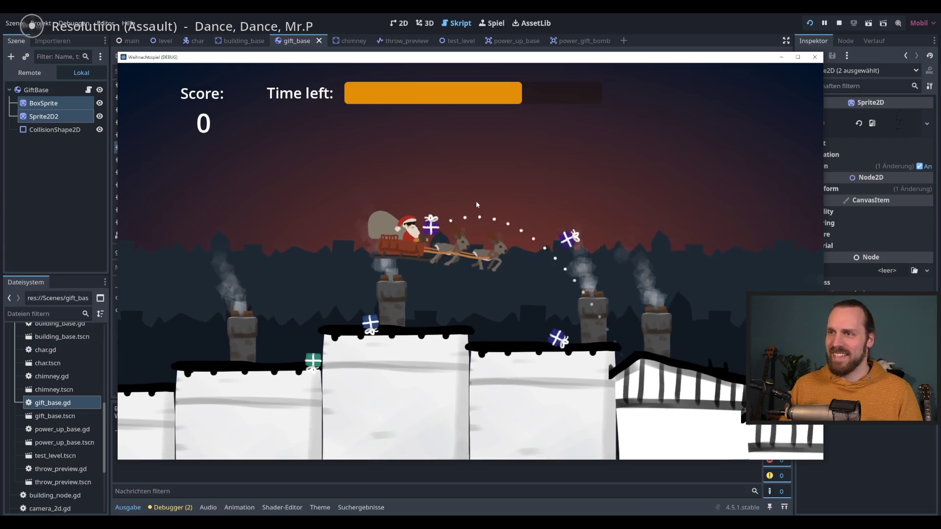
pyautogui.press('space')
pyautogui.press('space')
pyautogui.press('space')
pyautogui.press('space')
pyautogui.press('space')
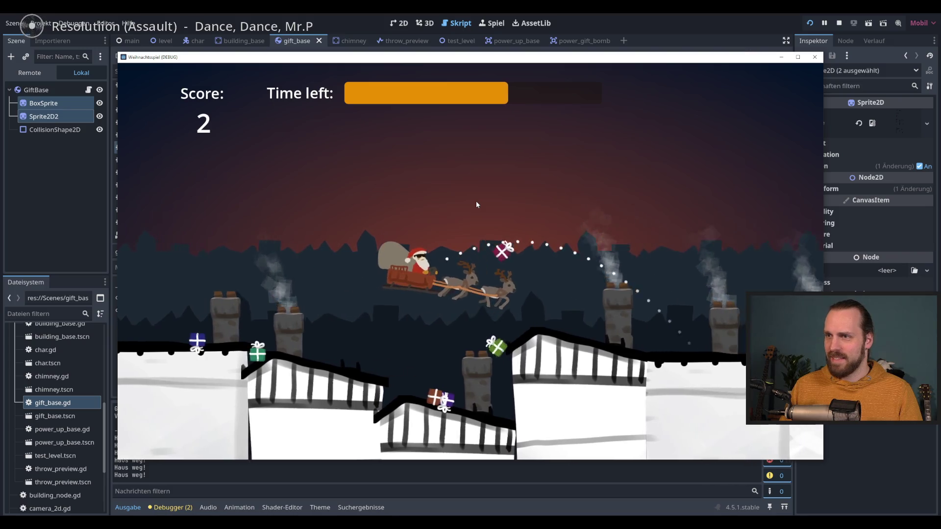
pyautogui.press('space')
pyautogui.press('space')
pyautogui.press('space')
pyautogui.press('space')
pyautogui.press('space')
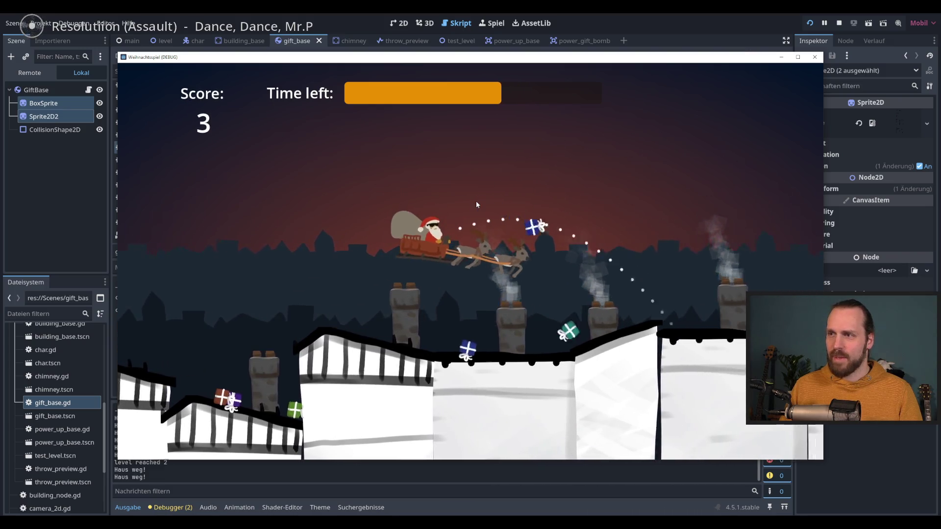
pyautogui.press('space')
pyautogui.press('space')
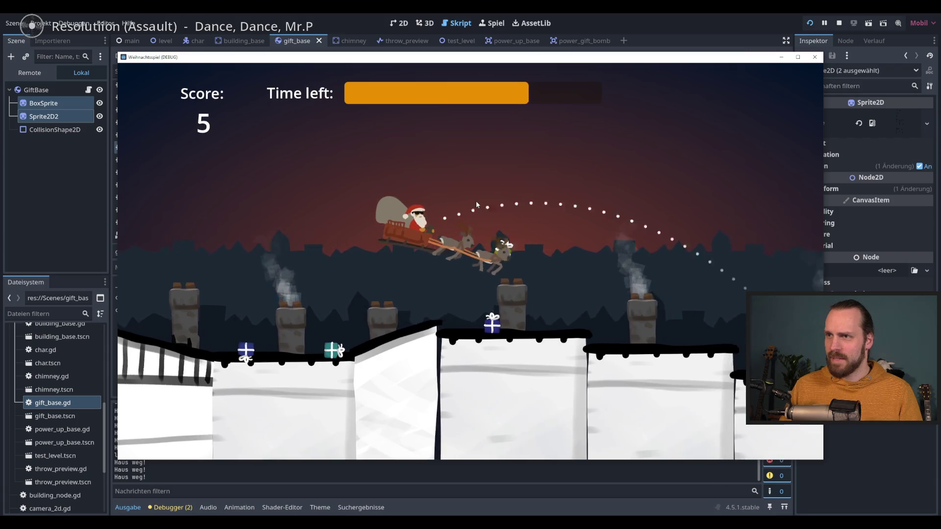
pyautogui.press('space')
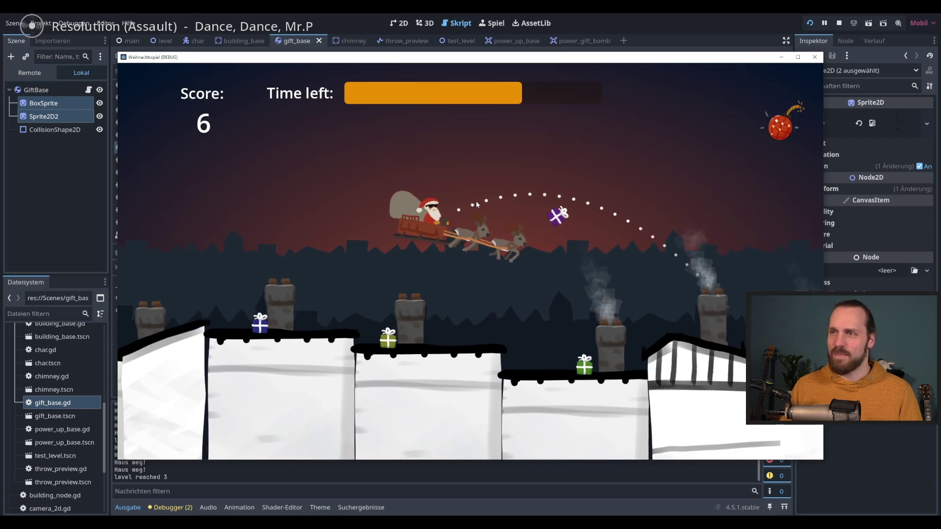
pyautogui.press('F8')
pyautogui.press('Left')
pyautogui.press('Left')
pyautogui.press('Left')
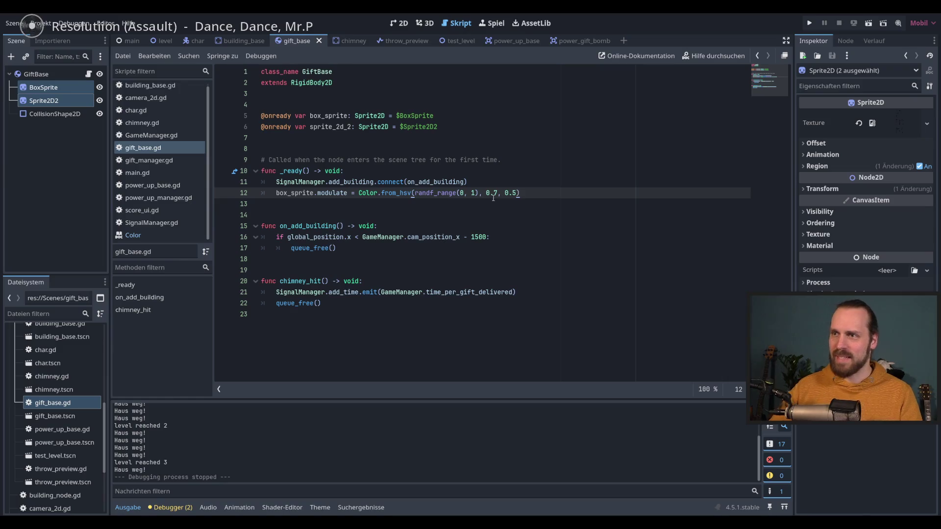
# - Raise the box tint saturation to 0.8 and rerun the game
pyautogui.press('Delete')
pyautogui.write('8')
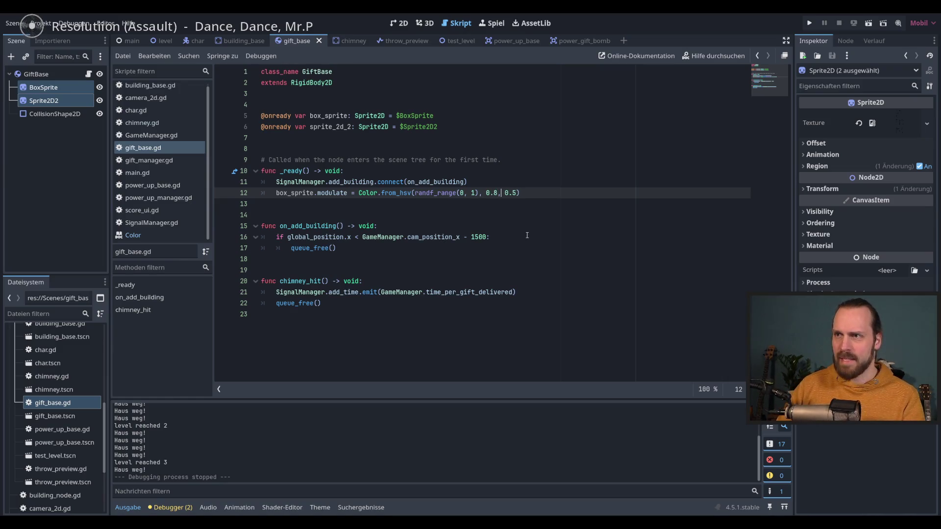
pyautogui.press('Right')
pyautogui.press('Right')
pyautogui.press('Right')
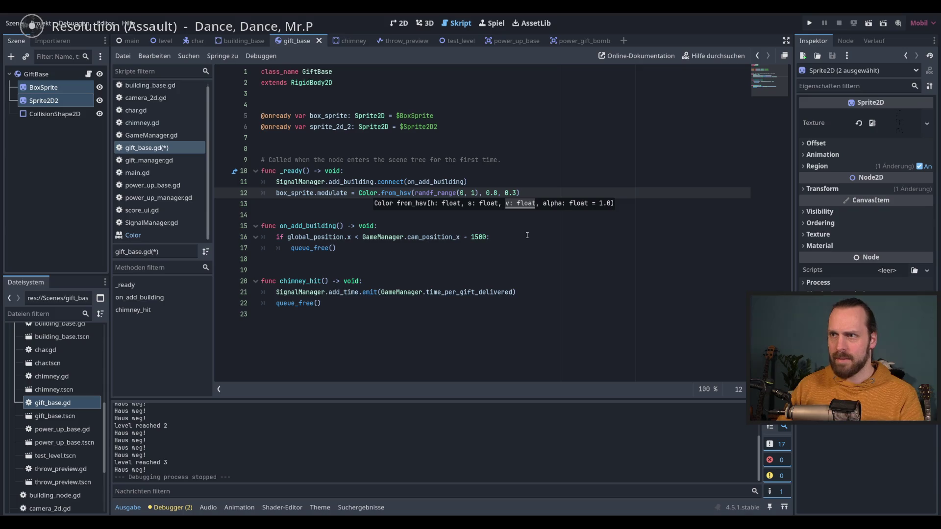
pyautogui.press('F5')
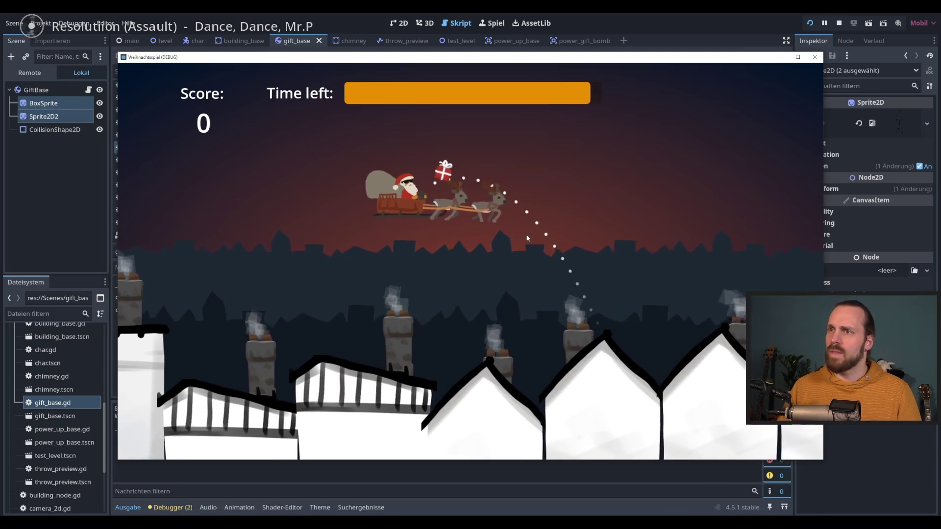
# - Throw a series of tinted gifts at the chimneys, then stop the game
pyautogui.click(527, 238)
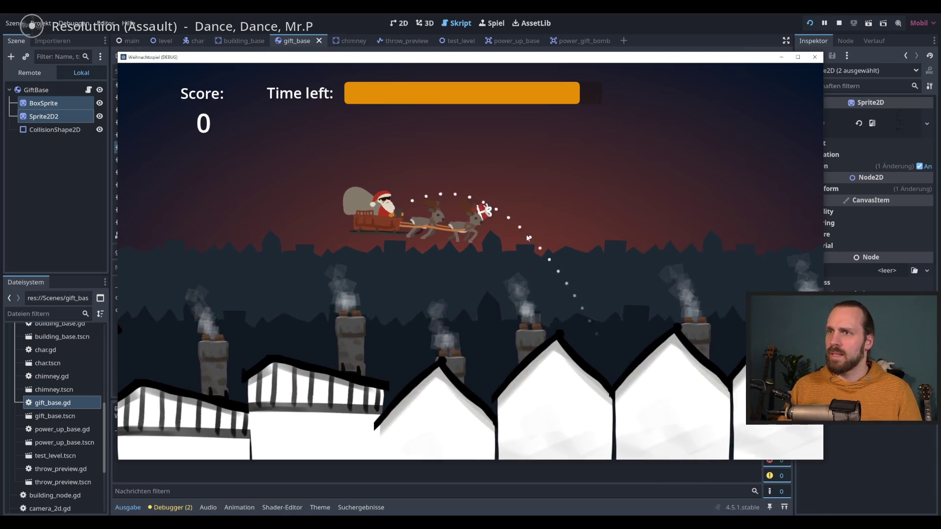
pyautogui.click(527, 238)
pyautogui.click(528, 239)
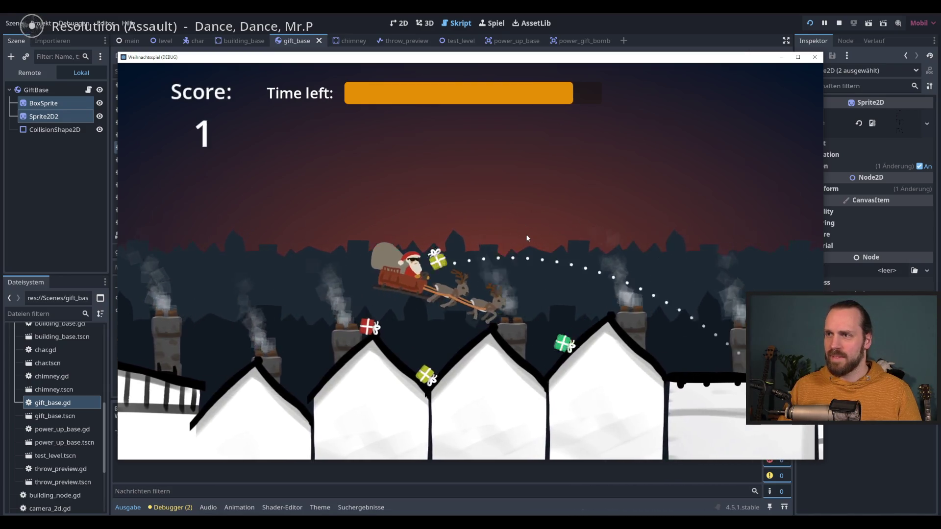
pyautogui.click(527, 238)
pyautogui.click(527, 238)
pyautogui.click(528, 238)
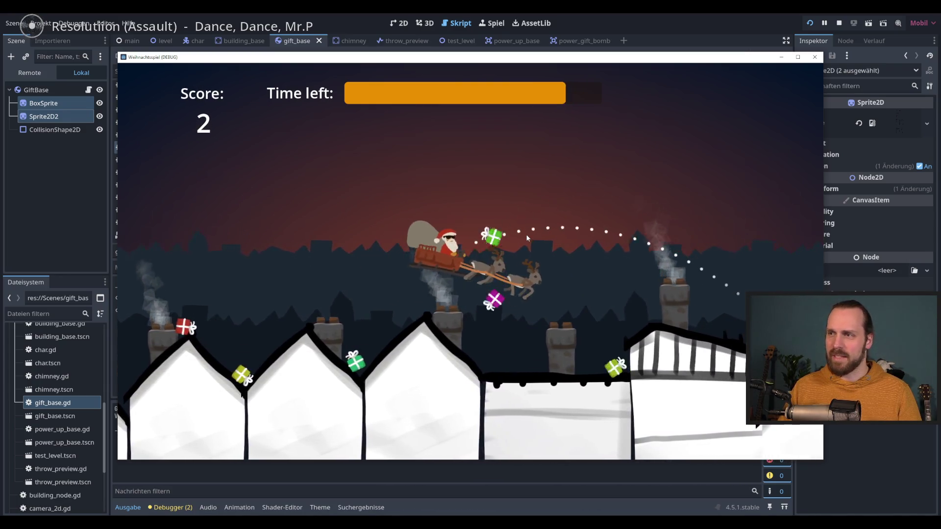
pyautogui.click(527, 238)
pyautogui.click(527, 238)
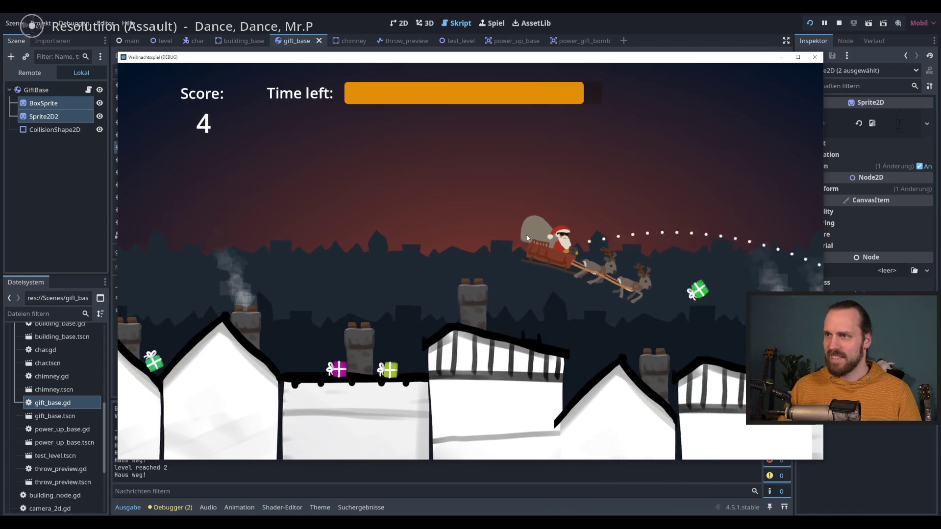
pyautogui.click(527, 239)
pyautogui.click(527, 238)
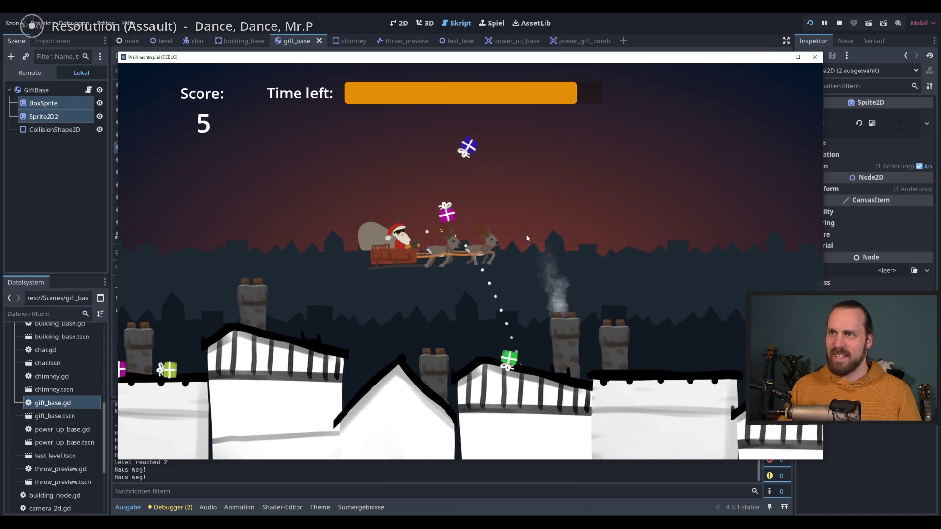
pyautogui.click(527, 238)
pyautogui.click(528, 238)
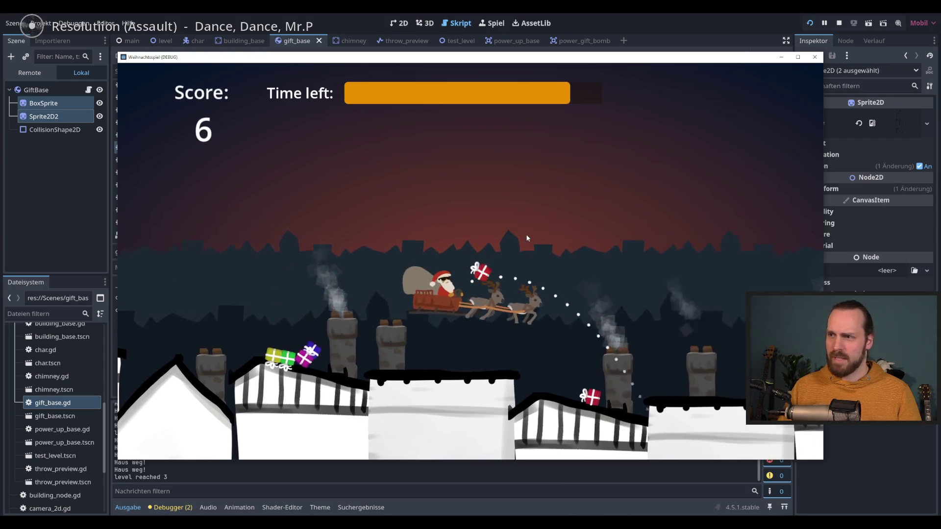
pyautogui.press('F8')
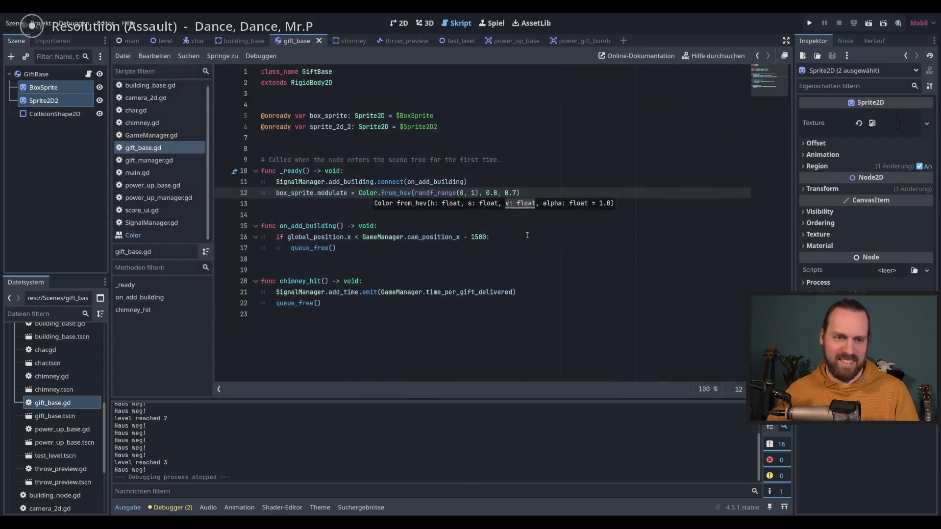
# - Add a new line 13 below the box tint starting with sprite_2d_2
pyautogui.click(459, 130)
pyautogui.click(543, 191)
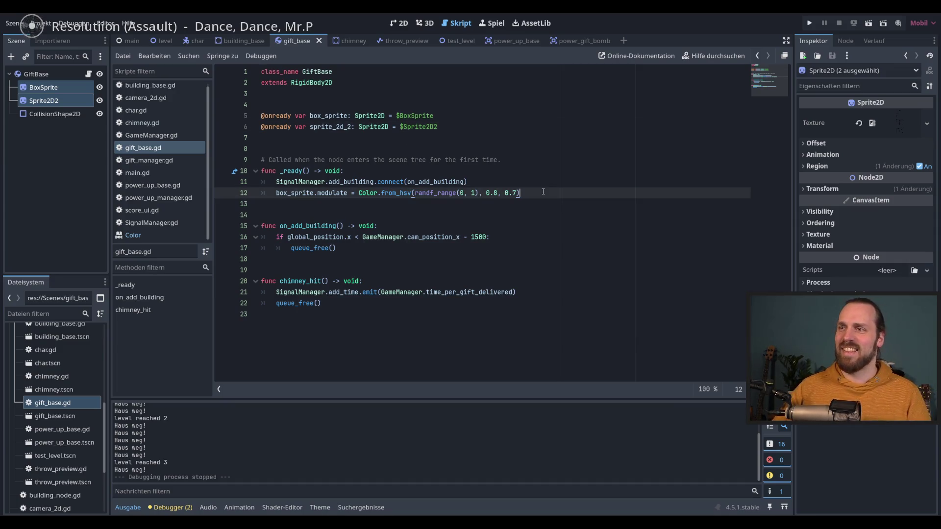
pyautogui.press('Return')
pyautogui.write('spru')
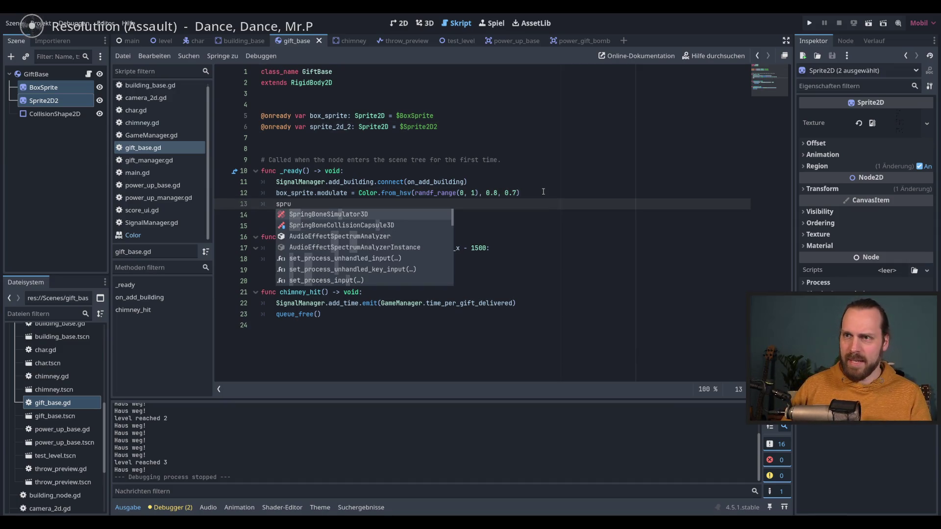
pyautogui.press('BackSpace')
pyautogui.write('i')
pyautogui.press('Return')
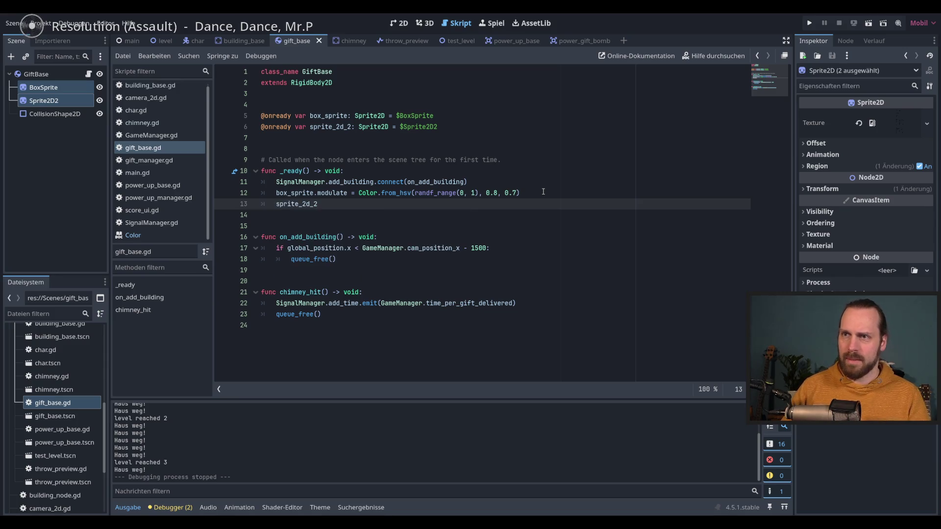
# - Copy line 12's tint assignment onto line 13 with saturation 0.5, then run the game
pyautogui.click(539, 194)
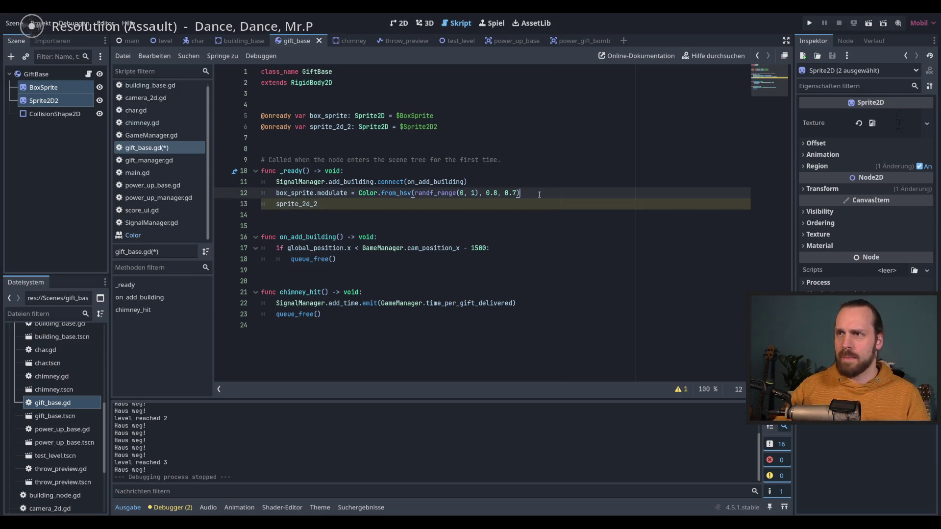
pyautogui.keyDown('shift'); pyautogui.click(314, 193); pyautogui.keyUp('shift')
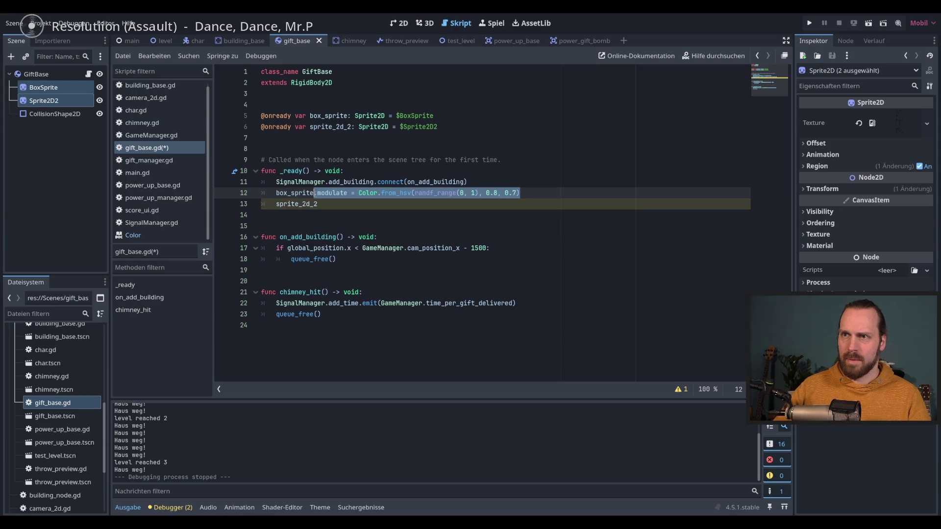
pyautogui.hotkey('ctrl', 'c')
pyautogui.click(351, 205)
pyautogui.hotkey('ctrl', 'v')
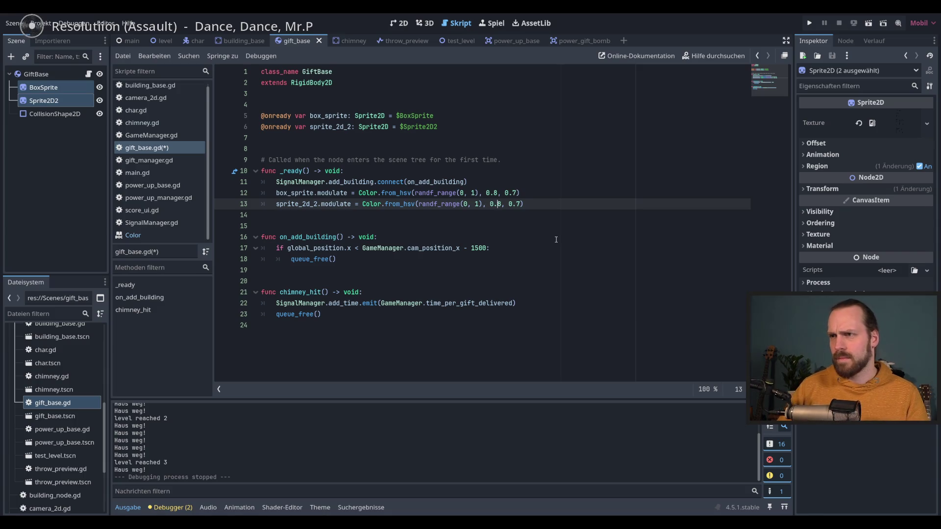
pyautogui.write('5')
pyautogui.press('Right')
pyautogui.press('Right')
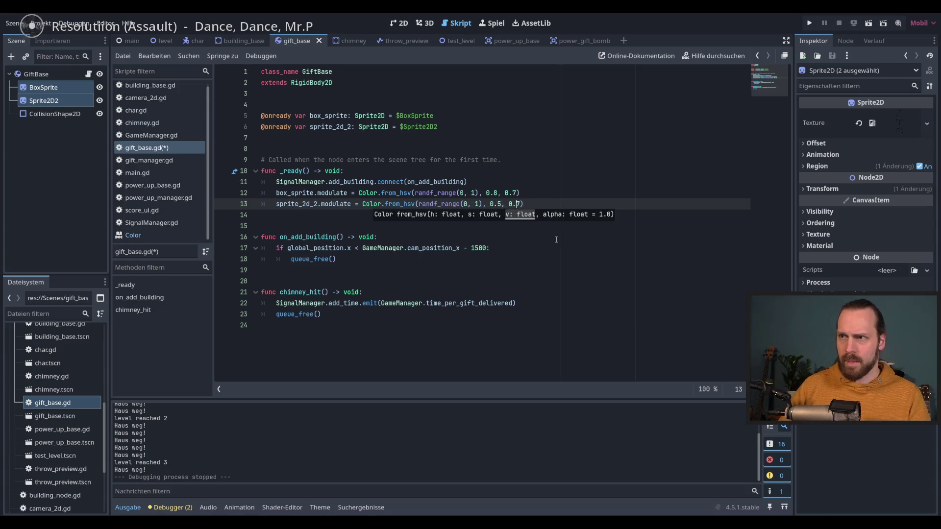
pyautogui.press('F5')
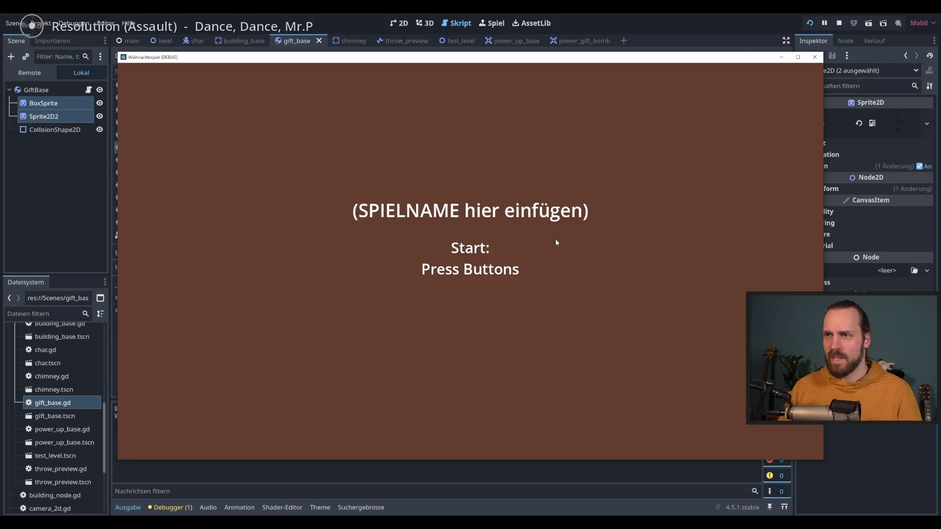
# - Play-test the tinted ribbons to score 9, then stop and select line 13's from_hsv call
pyautogui.press('space')
pyautogui.press('space')
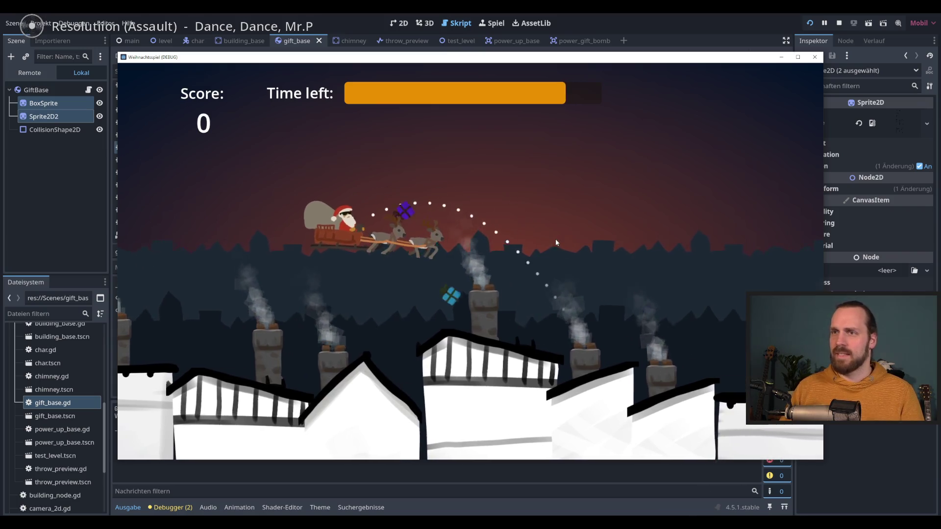
pyautogui.press('space')
pyautogui.press('space')
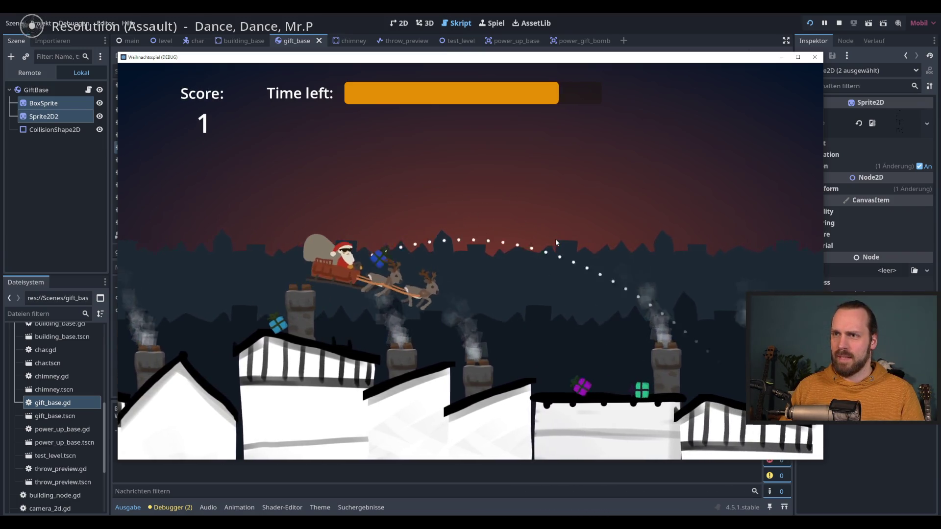
pyautogui.press('space')
pyautogui.press('space')
pyautogui.press('space')
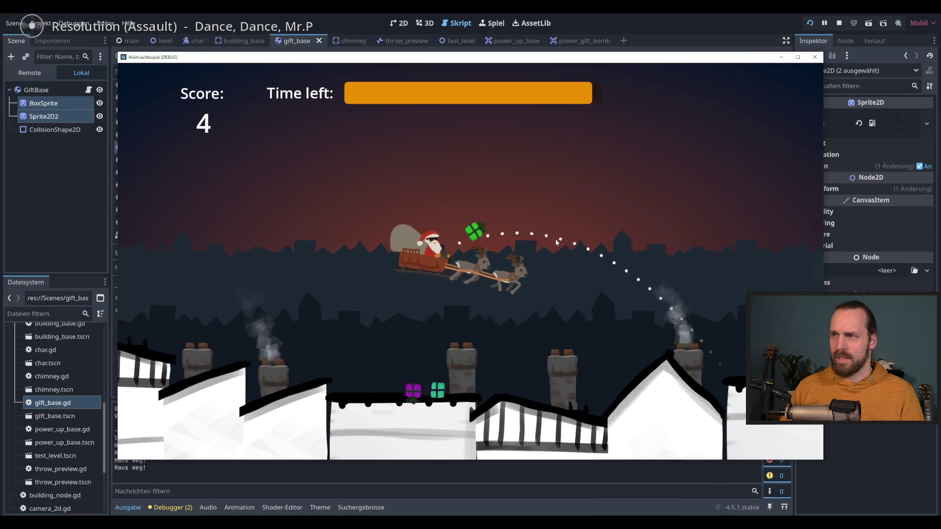
pyautogui.press('space')
pyautogui.press('space')
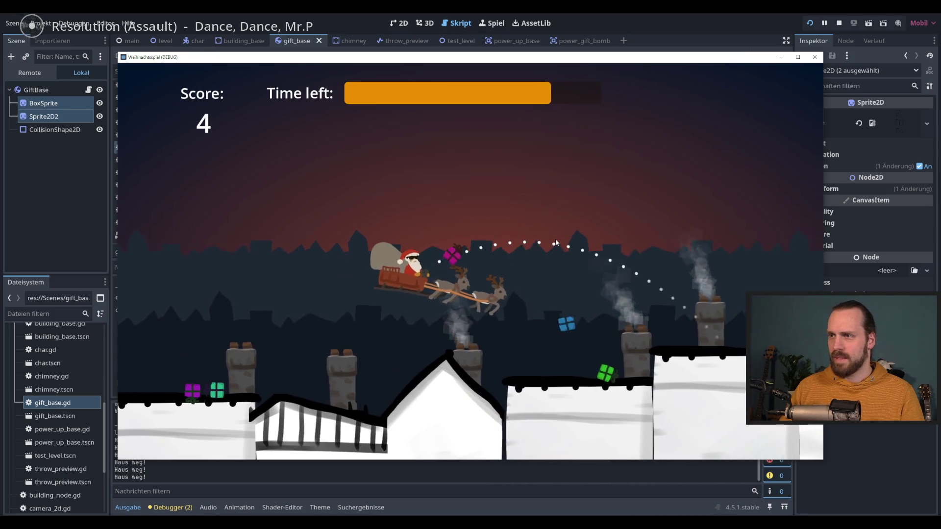
pyautogui.press('space')
pyautogui.press('space')
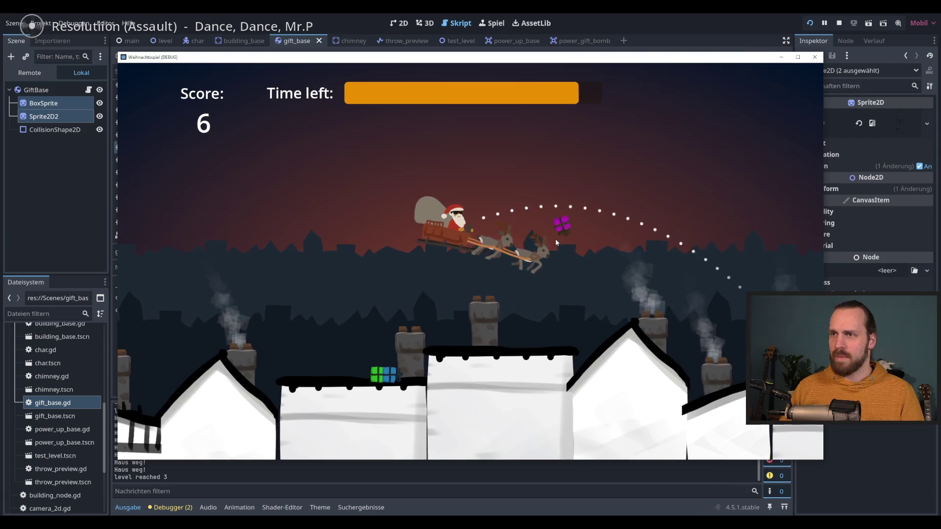
pyautogui.press('space')
pyautogui.press('space')
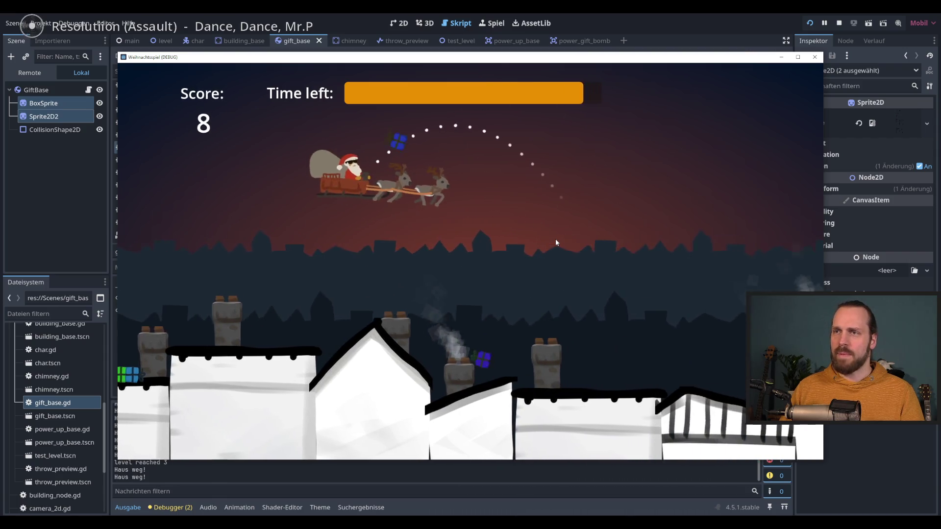
pyautogui.press('space')
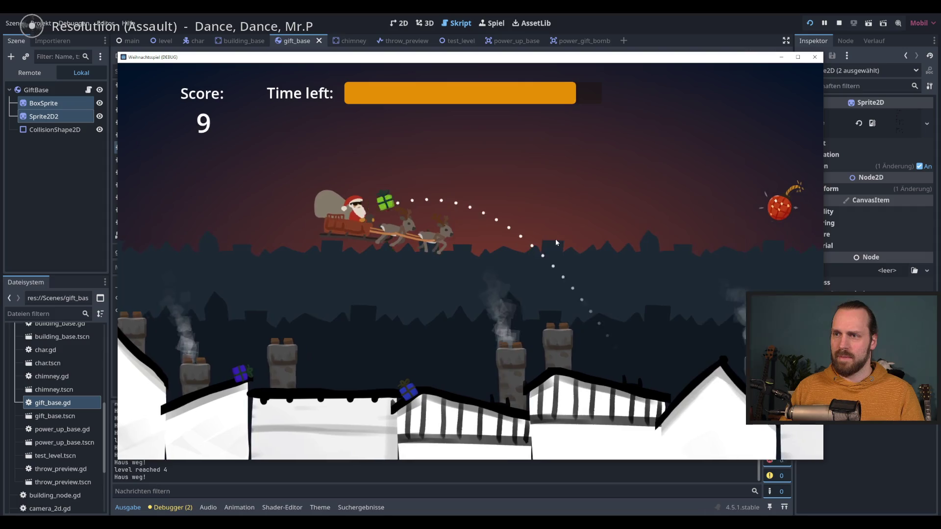
pyautogui.press('space')
pyautogui.press('space')
pyautogui.press('space')
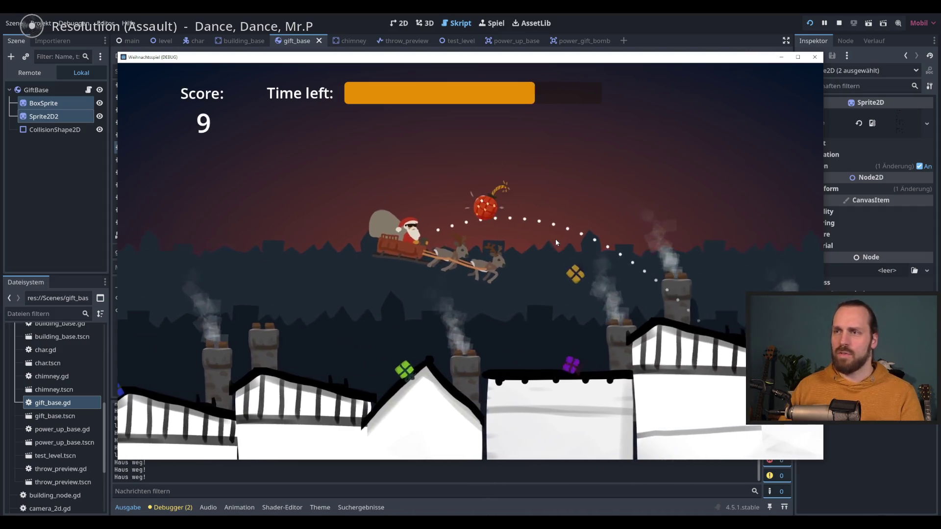
pyautogui.press('F8')
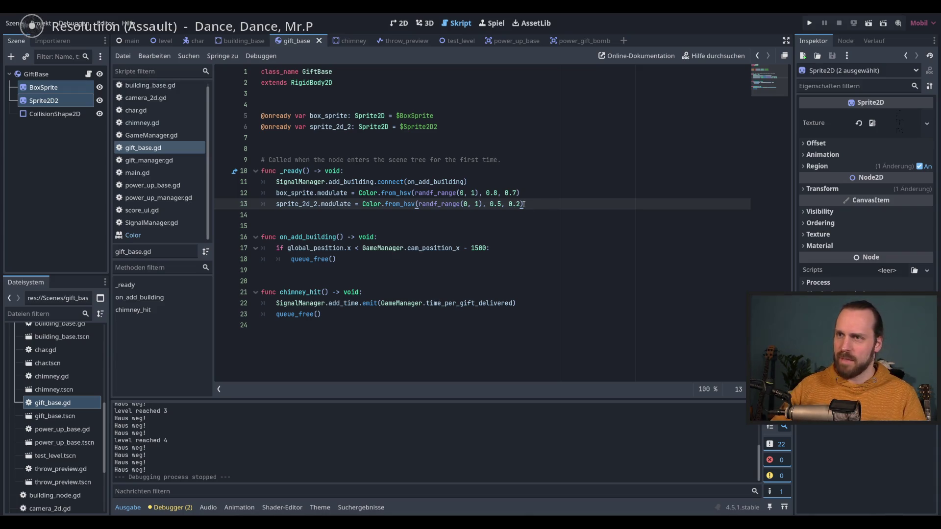
pyautogui.moveTo(524, 203); pyautogui.dragTo(382, 207)
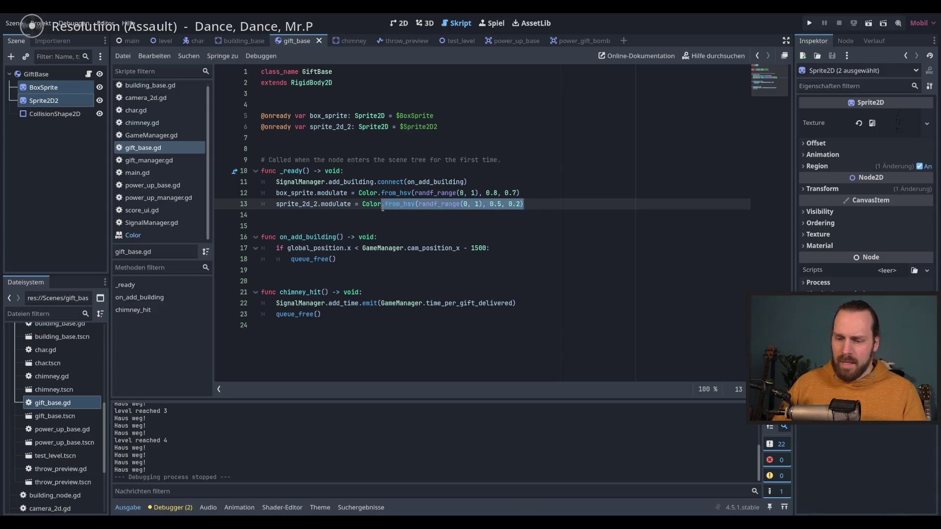
# - Replace line 13's random tint with a fixed orange Color(0.908, 0.489, 0.0), then run
pyautogui.write('.Ye')
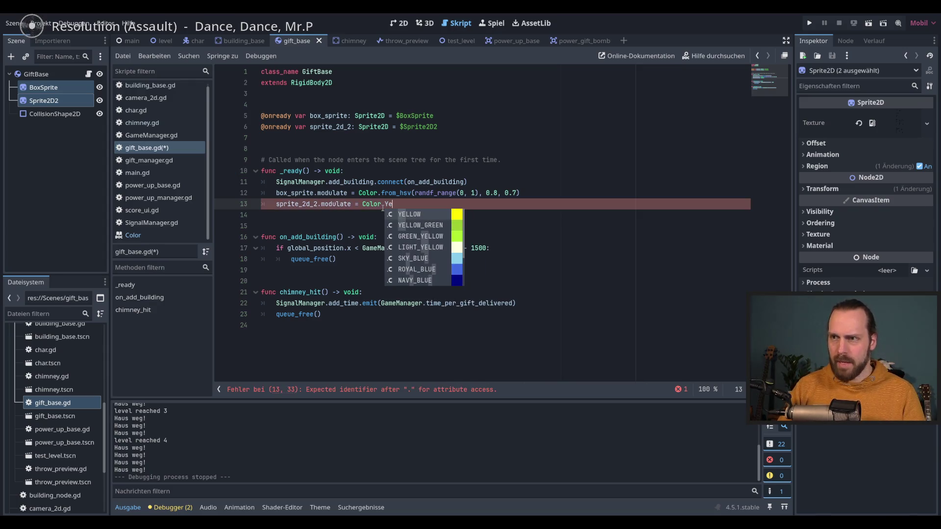
pyautogui.press('BackSpace')
pyautogui.press('BackSpace')
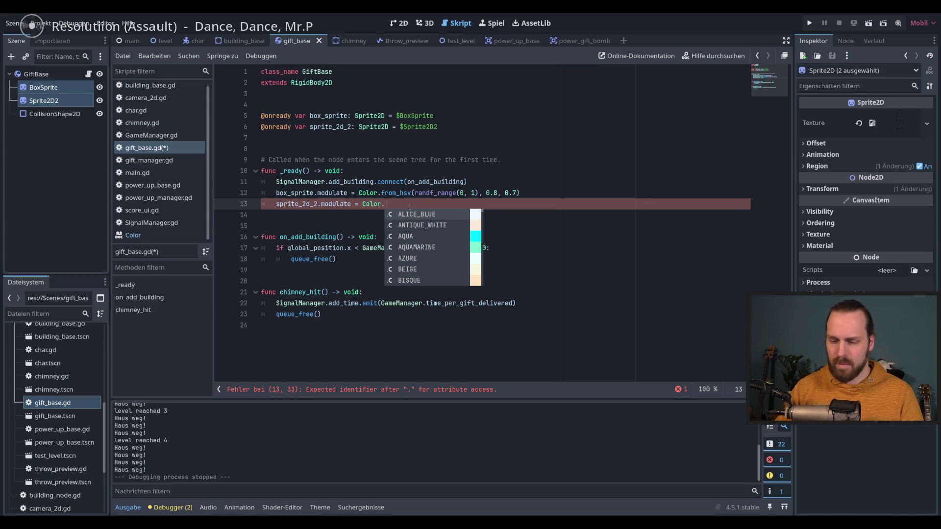
pyautogui.press('BackSpace')
pyautogui.write('(')
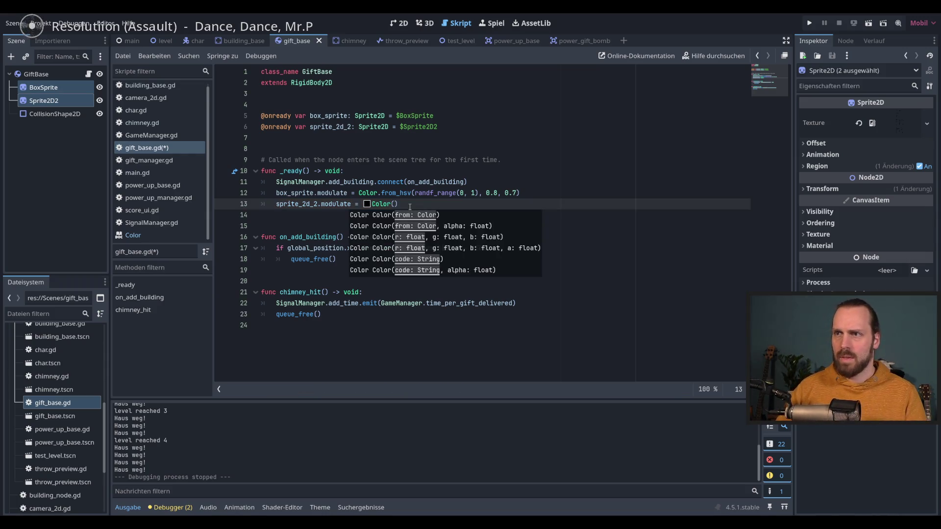
pyautogui.click(368, 206)
pyautogui.moveTo(494, 306); pyautogui.dragTo(494, 221)
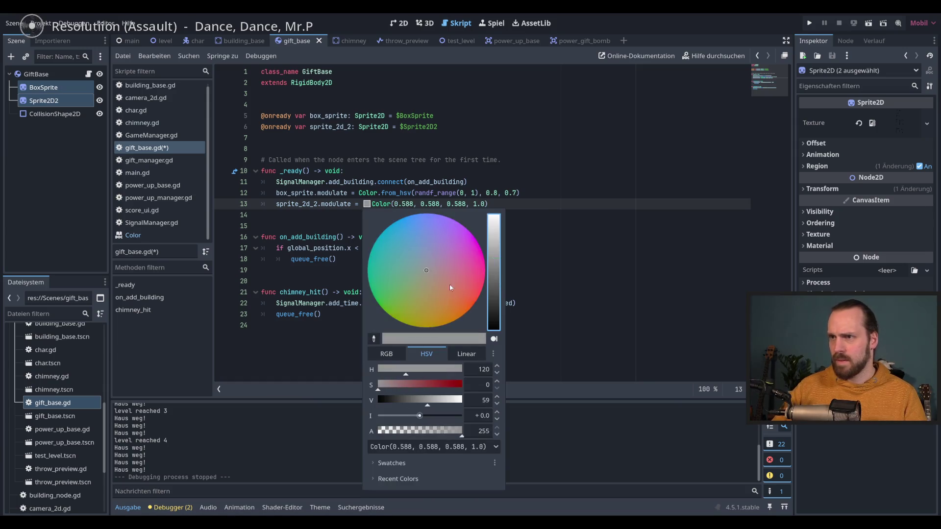
pyautogui.click(452, 312)
pyautogui.click(494, 271)
pyautogui.moveTo(494, 271); pyautogui.dragTo(494, 224)
pyautogui.moveTo(450, 323); pyautogui.dragTo(461, 323)
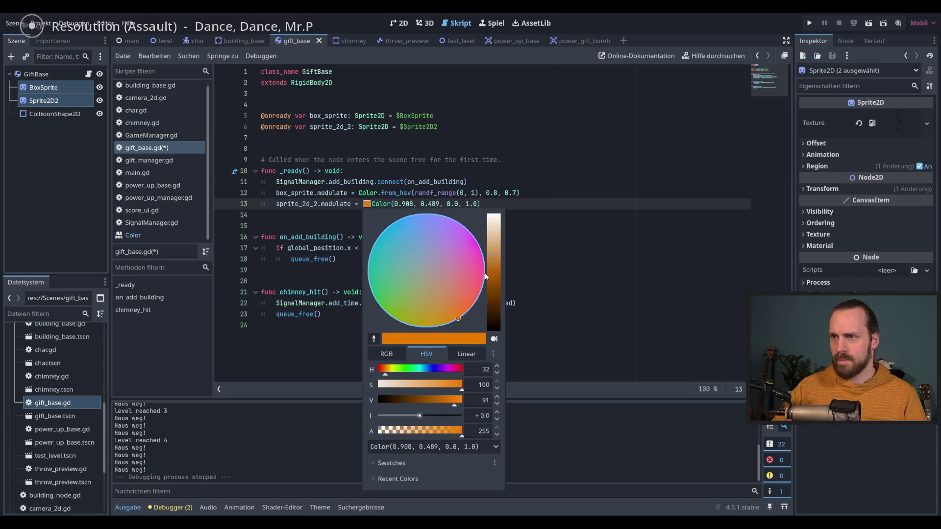
pyautogui.press('F5')
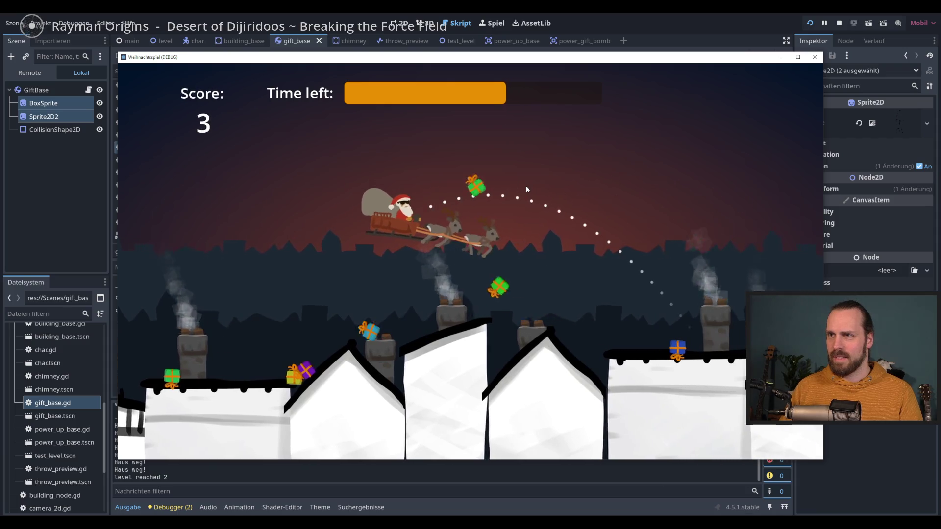
# - Brighten the ribbon to a yellower orange Color(0.96, 0.656, 0.0) and save gift_base.gd
pyautogui.press('F8')
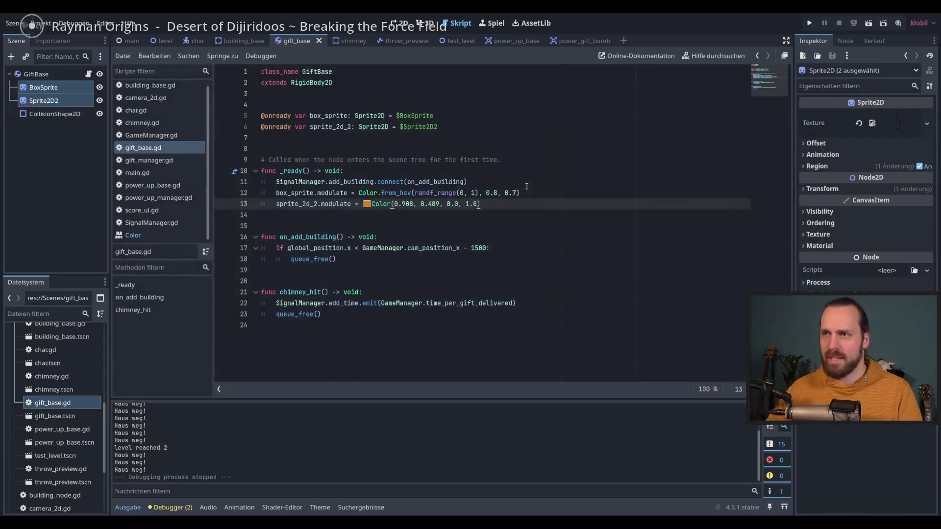
pyautogui.click(367, 204)
pyautogui.click(494, 251)
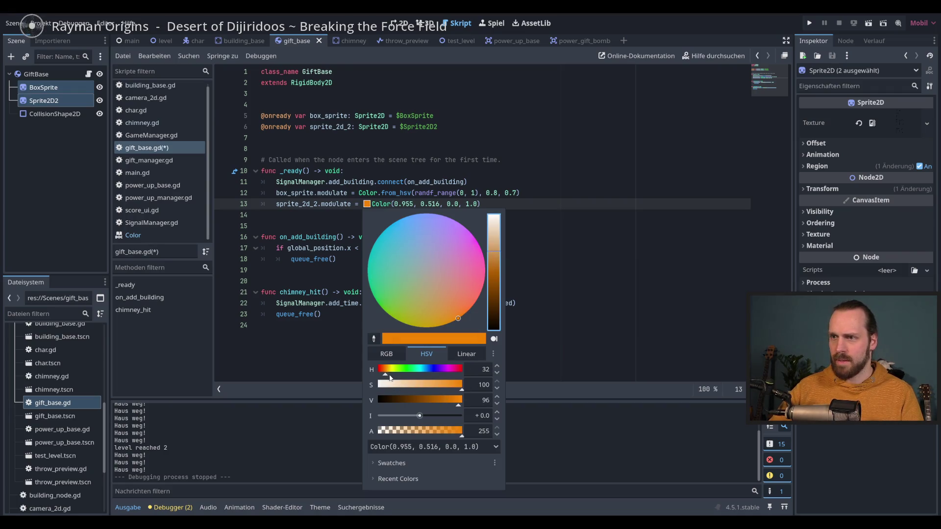
pyautogui.moveTo(386, 375); pyautogui.dragTo(387, 375)
pyautogui.click(547, 206)
pyautogui.hotkey('ctrl', 's')
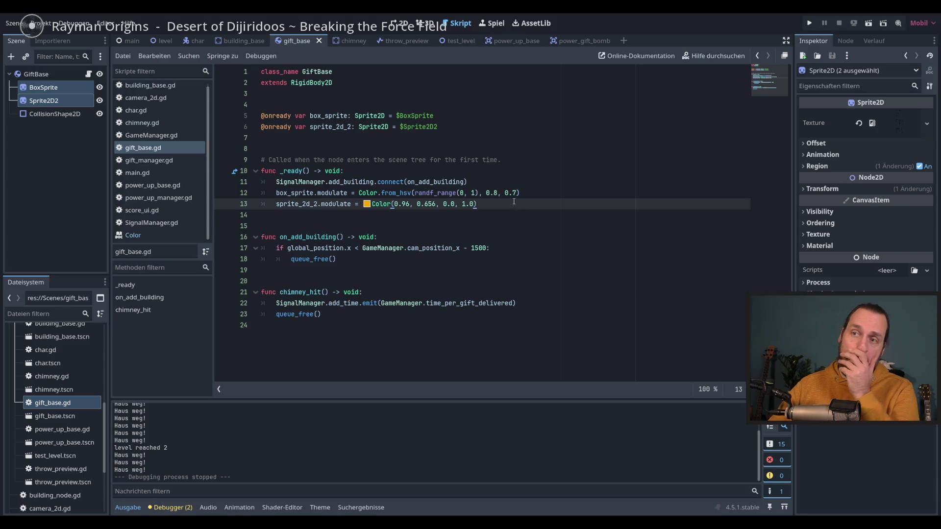
pyautogui.click(239, 41)
# - Inspect the building nodes and add line 19 'main_sprite.modulate' in building_base.gd
pyautogui.click(57, 76)
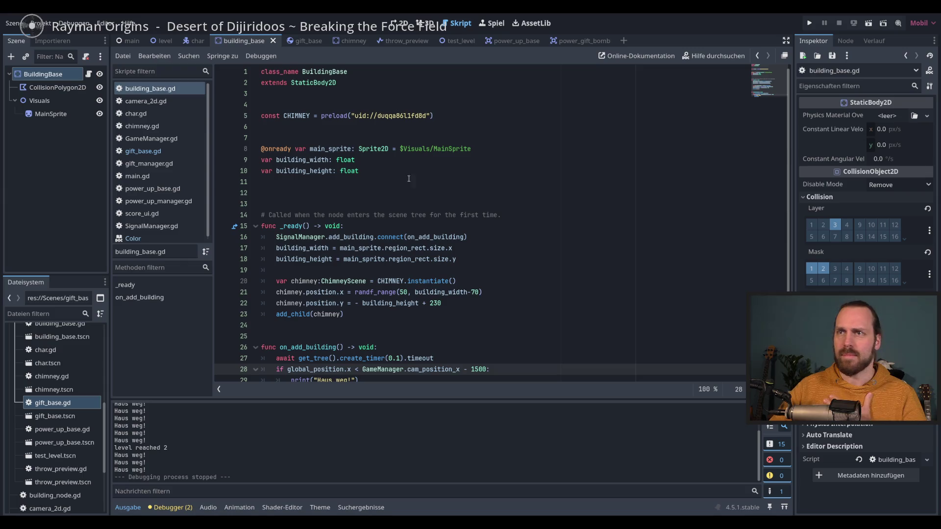
pyautogui.click(49, 101)
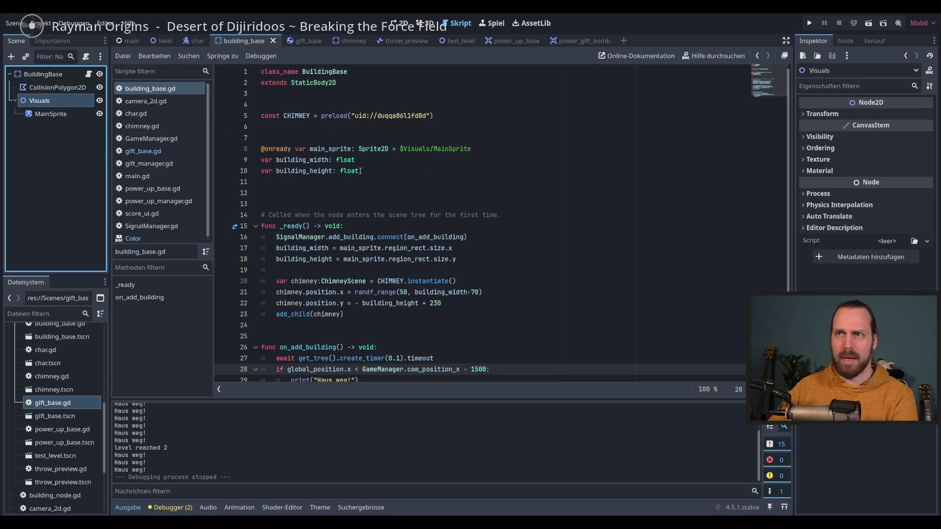
pyautogui.click(294, 182)
pyautogui.click(328, 149)
pyautogui.doubleClick(328, 149)
pyautogui.scroll(-1, 403, 191)
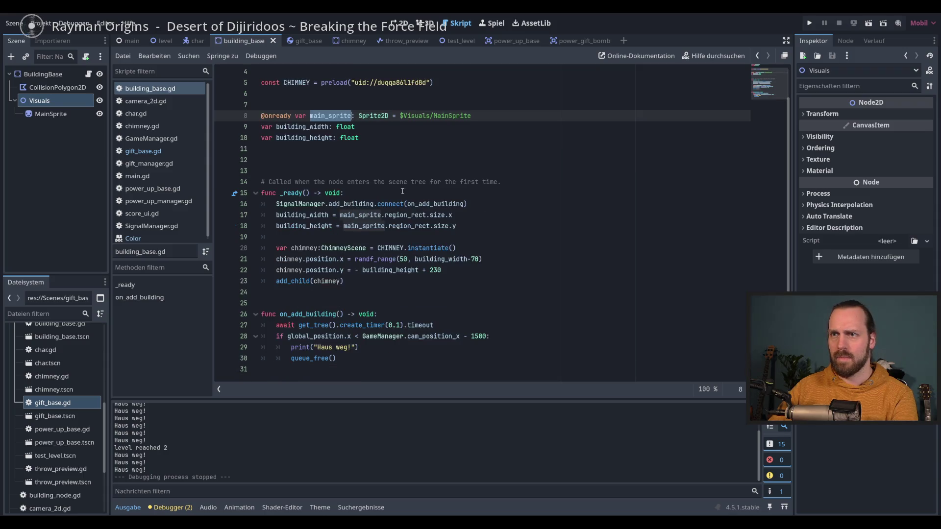
pyautogui.click(482, 228)
pyautogui.press('Return')
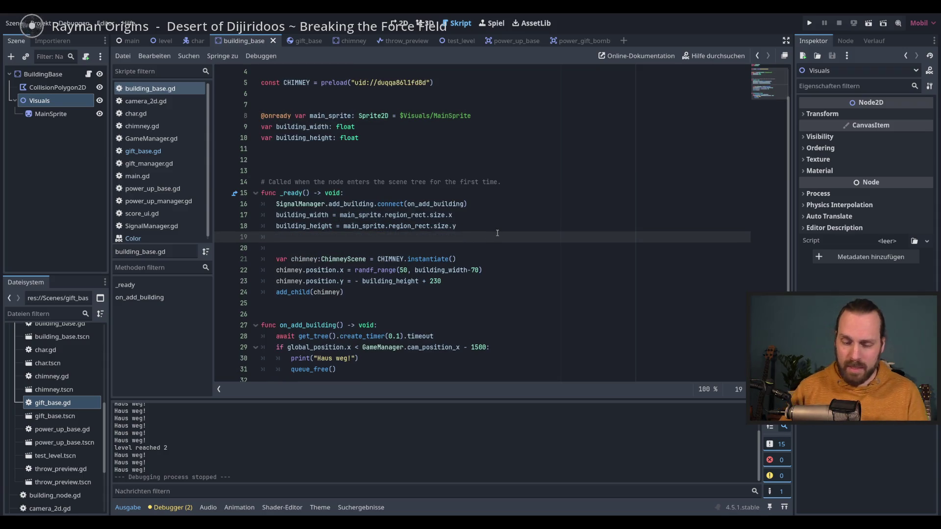
pyautogui.write('ma')
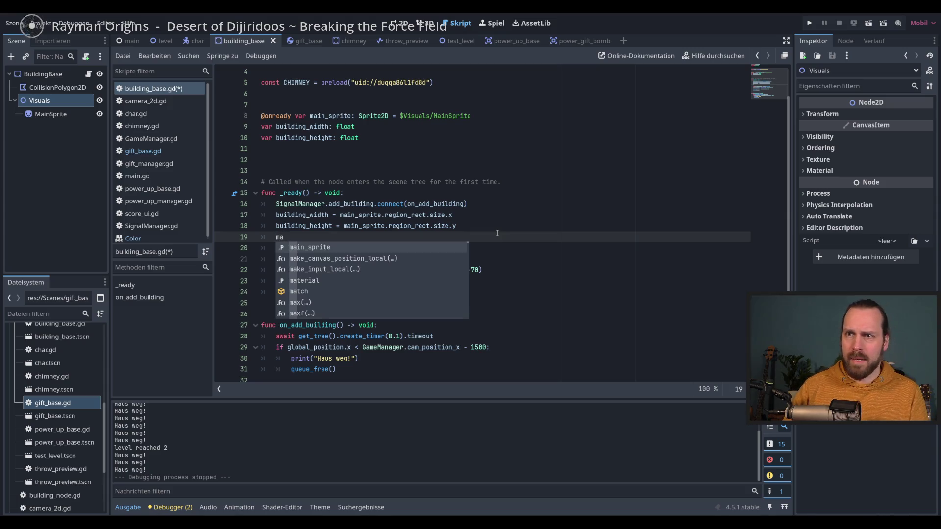
pyautogui.write('in_sprite.m')
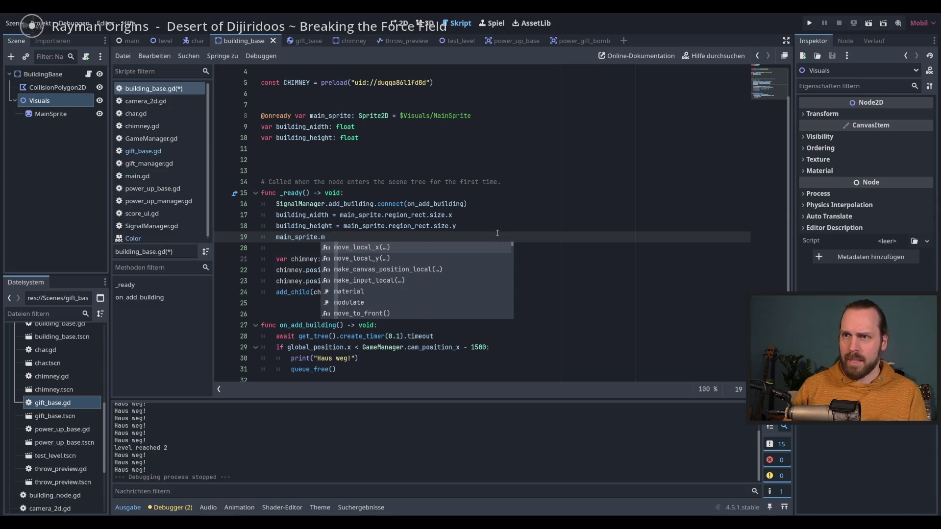
pyautogui.write('od')
pyautogui.press('Return')
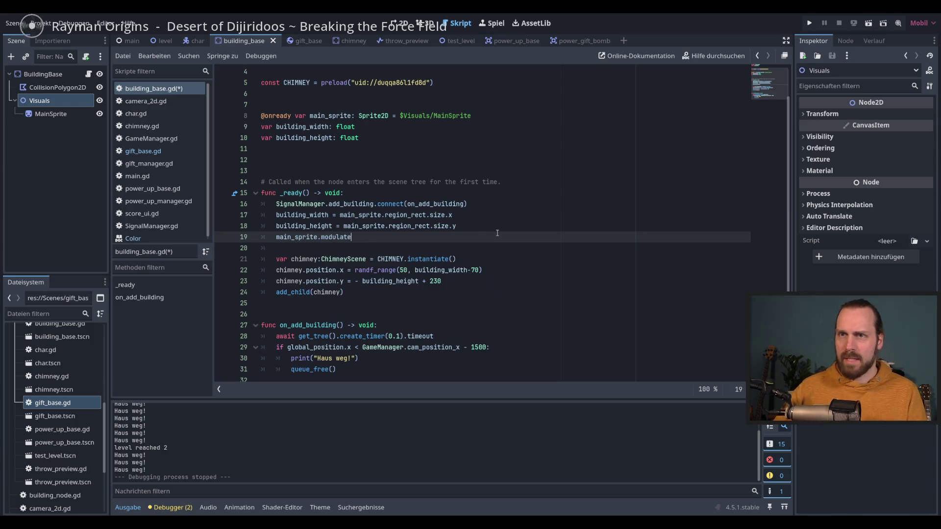
# - Paste the from_hsv colour assignment from gift_base.gd line 12 into line 19
pyautogui.click(163, 152)
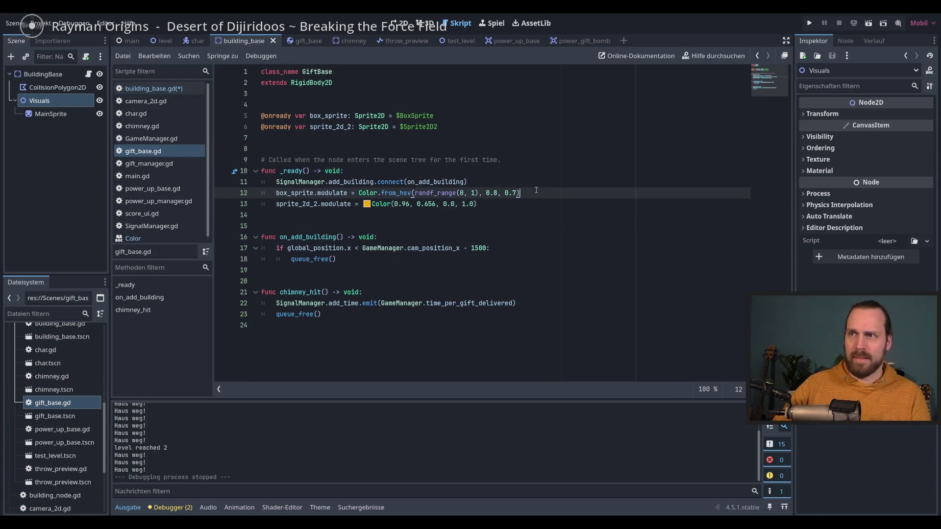
pyautogui.keyDown('shift'); pyautogui.click(314, 193); pyautogui.keyUp('shift')
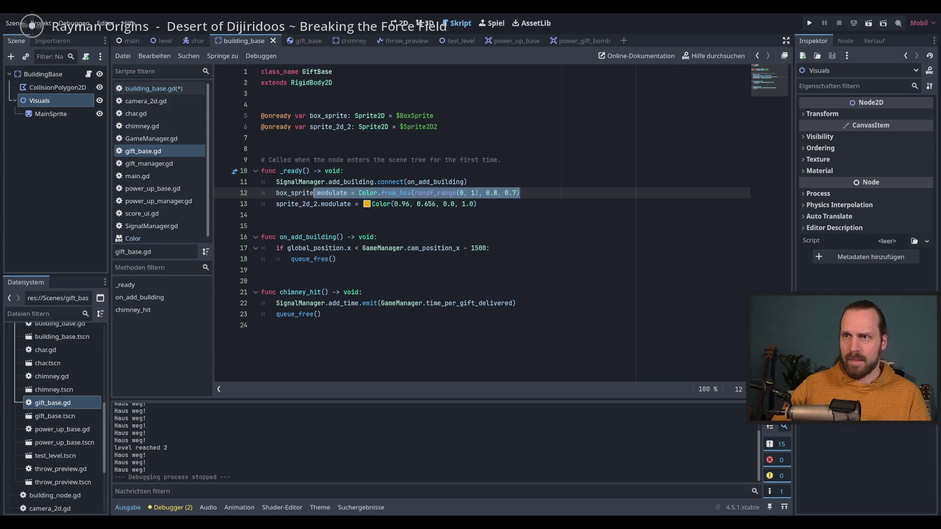
pyautogui.click(146, 90)
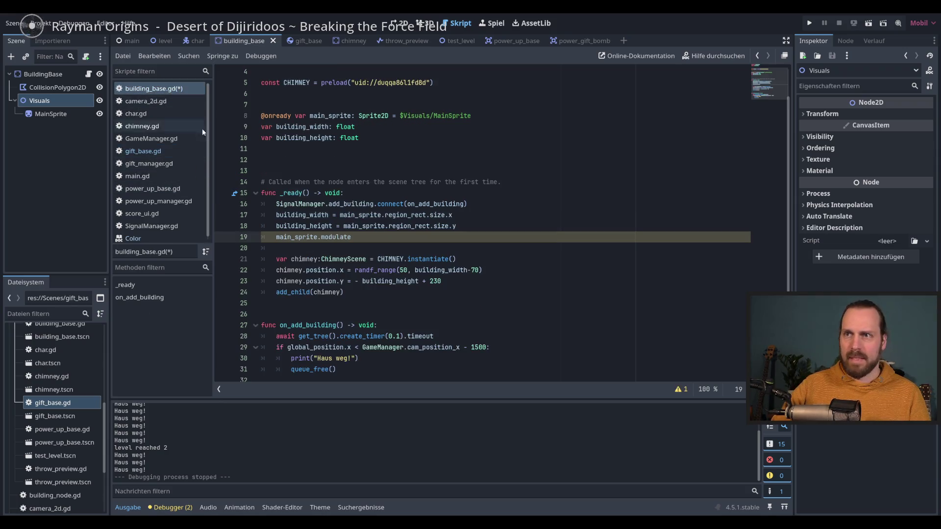
pyautogui.moveTo(352, 238); pyautogui.dragTo(320, 239)
pyautogui.write('modulate = Color.from_hsv(randf_range(0, 1), 0.8, 0.7)')
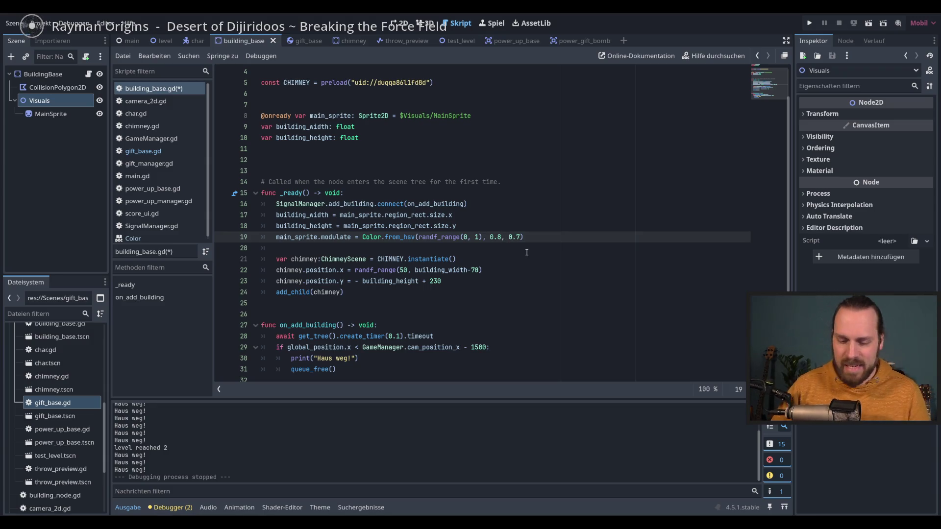
pyautogui.press('BackSpace')
# - Replace line 19's fixed saturation with a randf_range(0, 0.6) call
pyautogui.write('3')
pyautogui.press('Right')
pyautogui.press('Right')
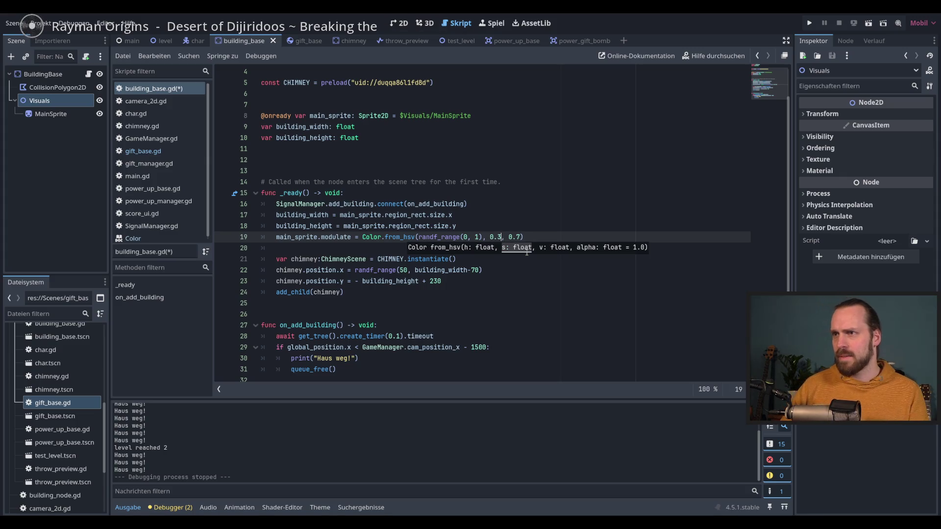
pyautogui.press('Left')
pyautogui.press('Left')
pyautogui.press('BackSpace')
pyautogui.press('BackSpace')
pyautogui.press('BackSpace')
pyautogui.write('rand')
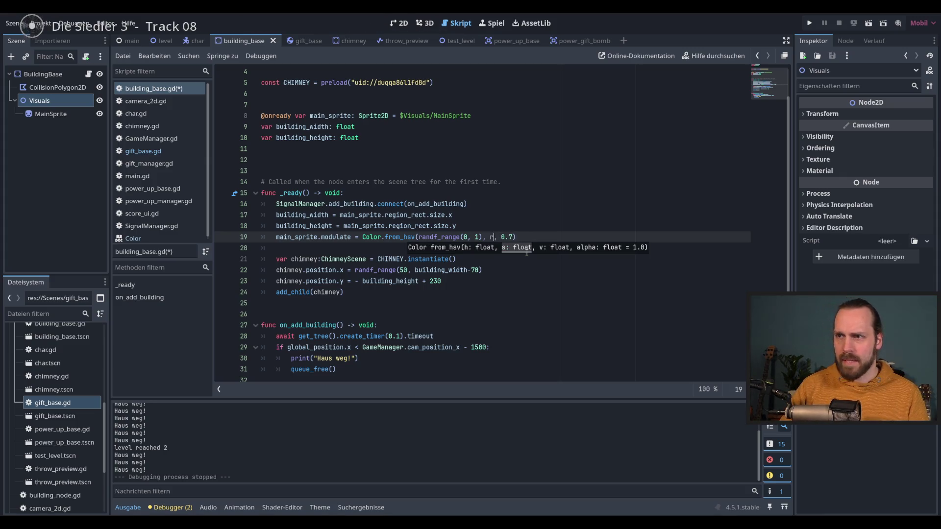
pyautogui.press('Return')
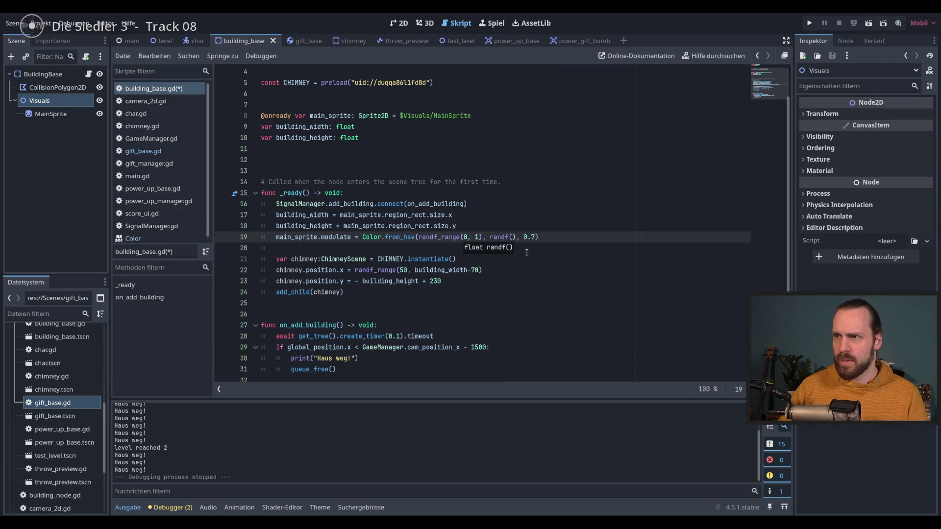
pyautogui.write('0.')
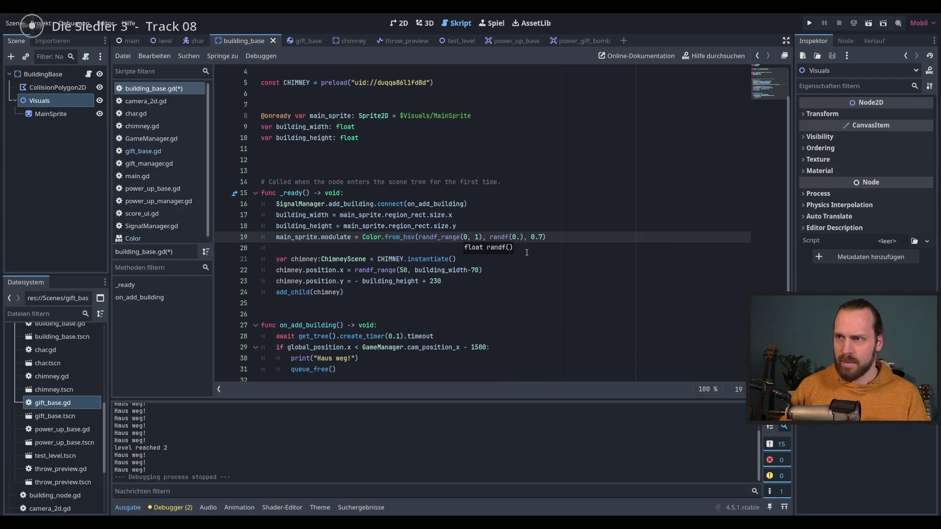
pyautogui.press('BackSpace')
pyautogui.press('BackSpace')
pyautogui.write('1')
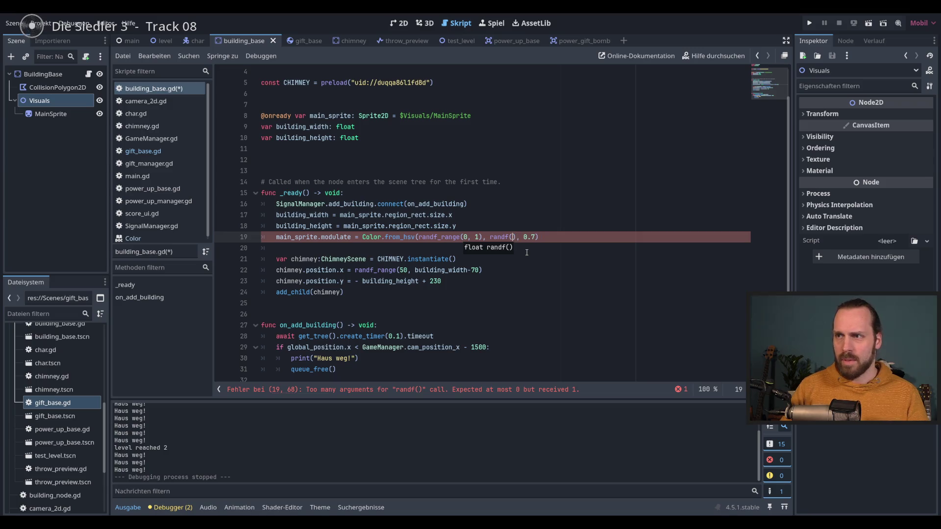
pyautogui.write('0, ')
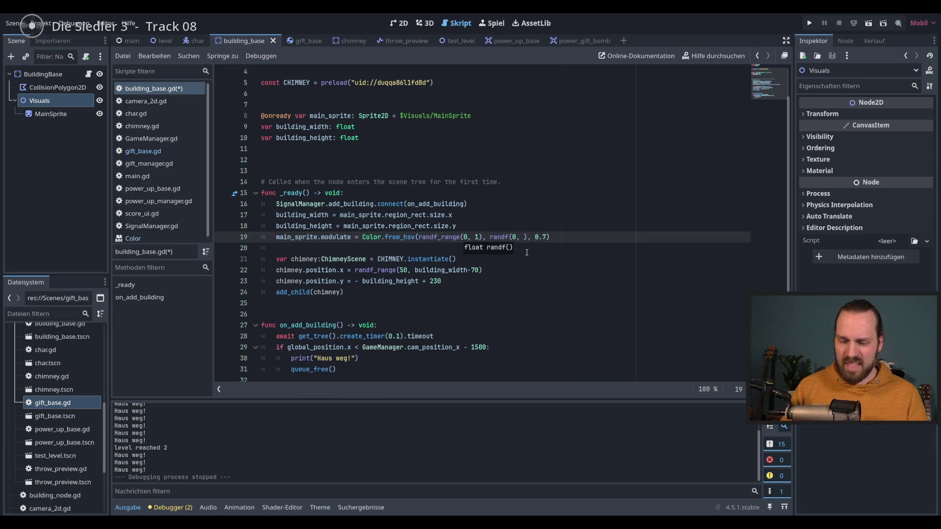
pyautogui.write('0.6')
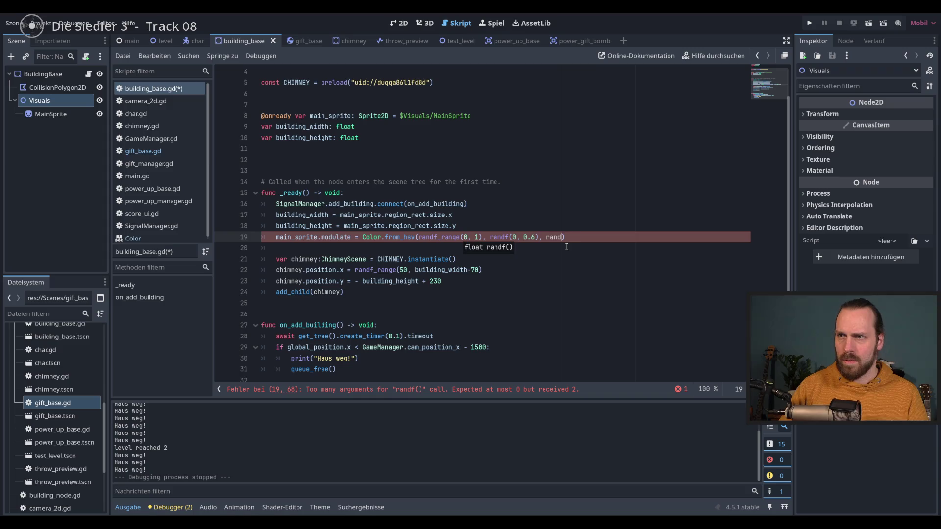
# - Randomise brightness with randf_range(0.3, 0.6), fix the randf_range error, and run the game
pyautogui.press('Down')
pyautogui.press('Down')
pyautogui.press('Return')
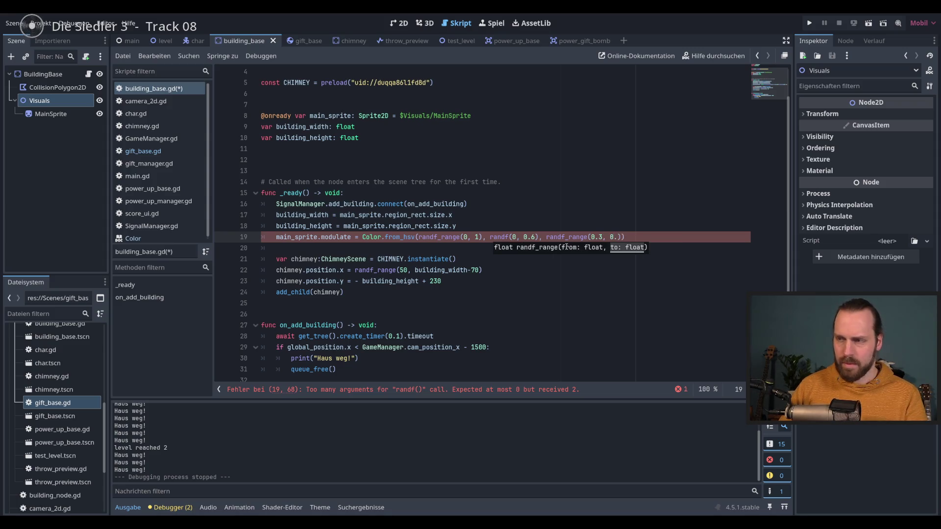
pyautogui.press('End')
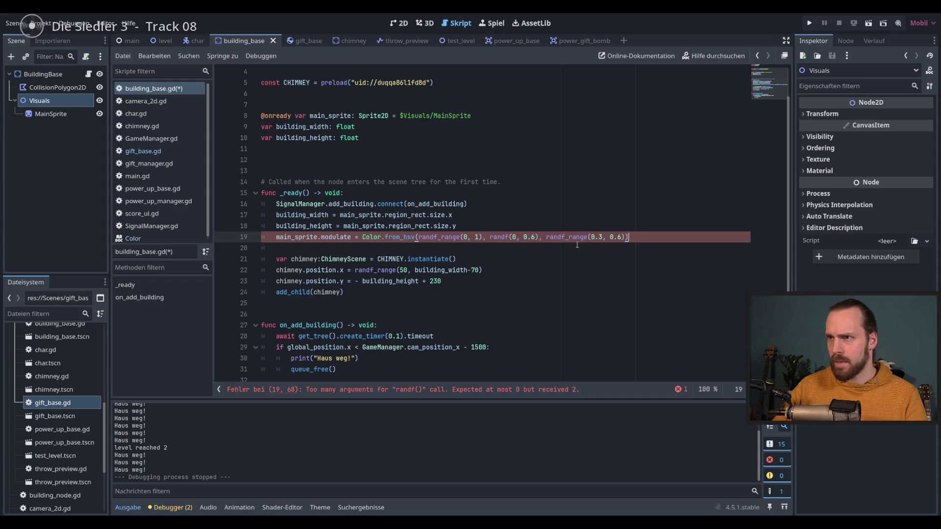
pyautogui.click(531, 390)
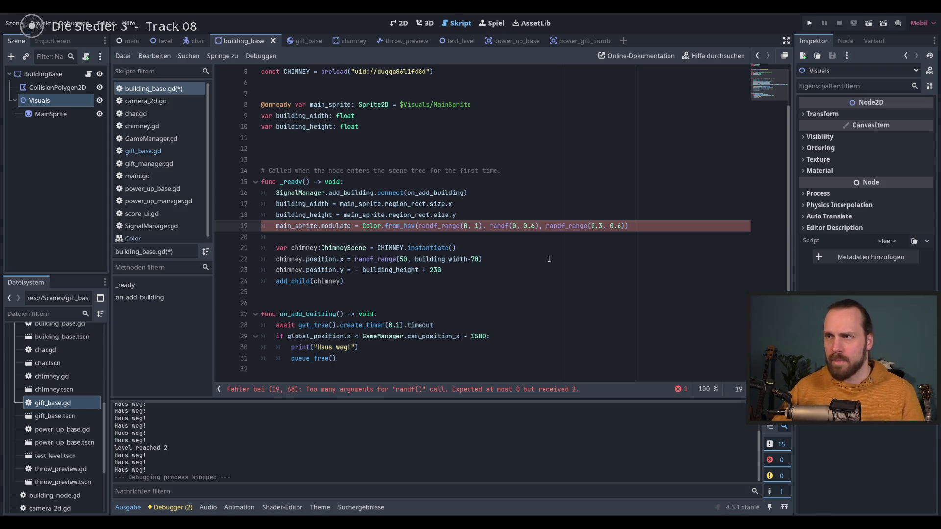
pyautogui.press('Left')
pyautogui.press('Left')
pyautogui.write('_')
pyautogui.press('Return')
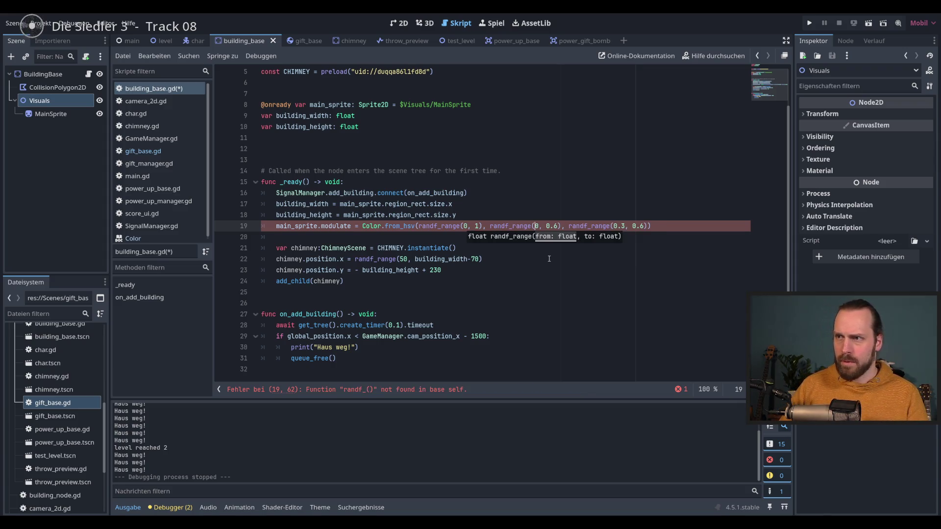
pyautogui.press('End')
pyautogui.press('F5')
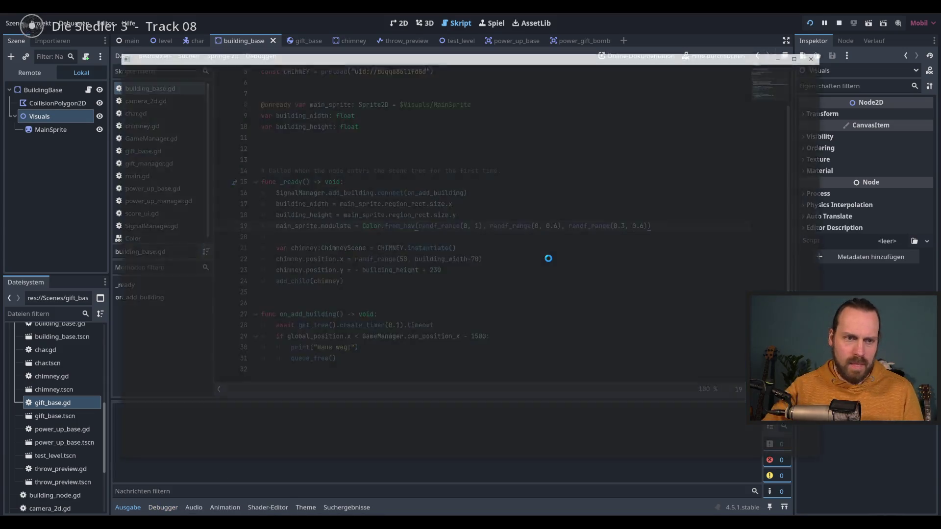
# - Play-test the randomly tinted houses, scoring 3 deliveries, then stop the game
pyautogui.press('space')
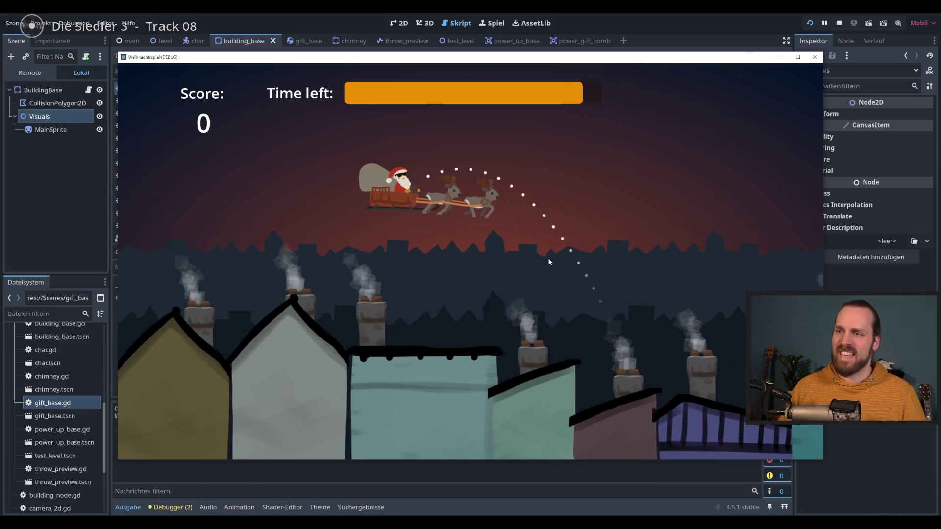
pyautogui.press('space')
pyautogui.press('space')
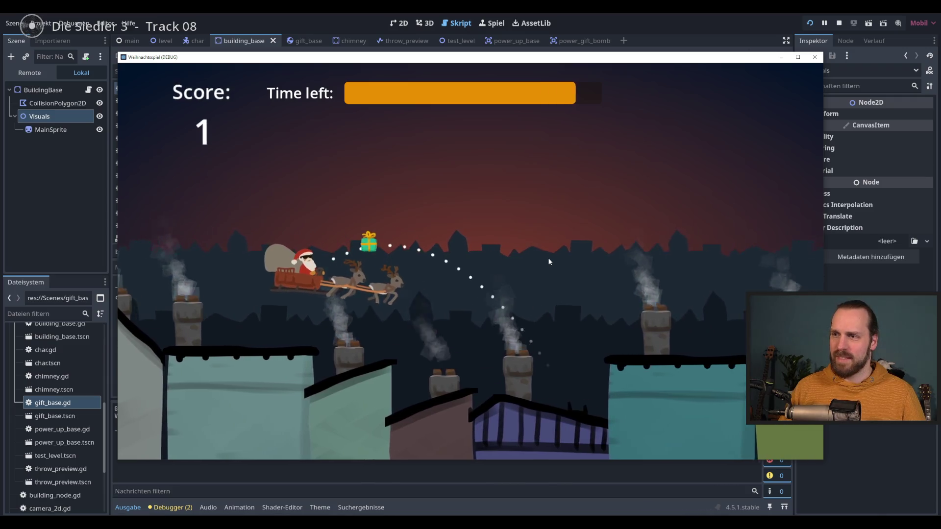
pyautogui.click(549, 262)
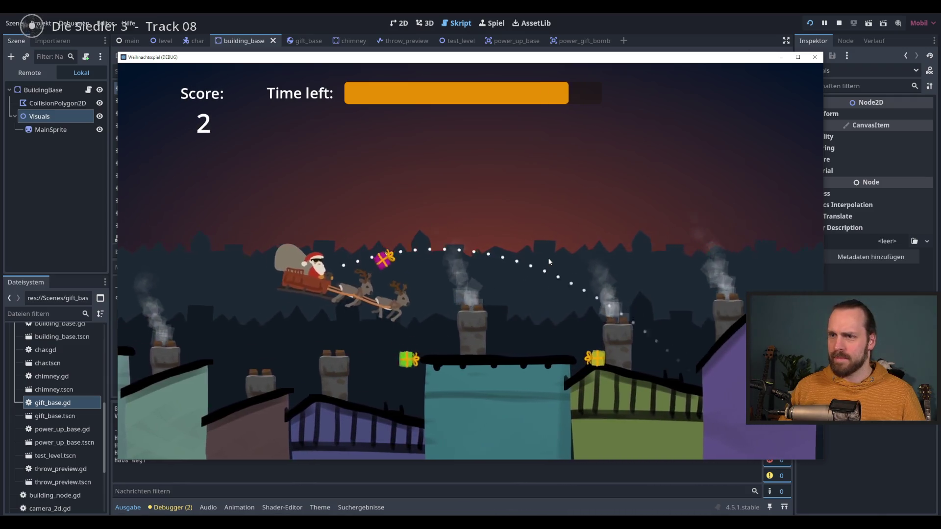
pyautogui.click(549, 262)
pyautogui.click(549, 262)
pyautogui.click(549, 262)
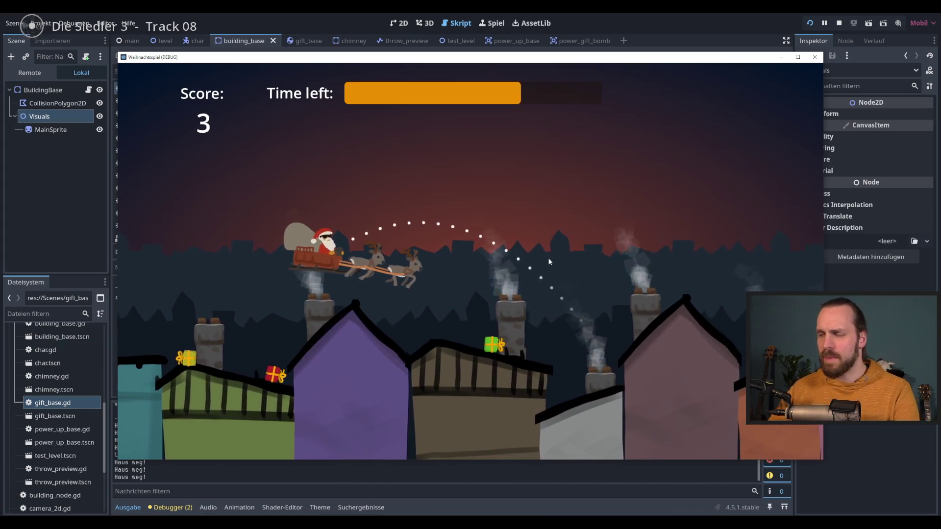
pyautogui.press('F8')
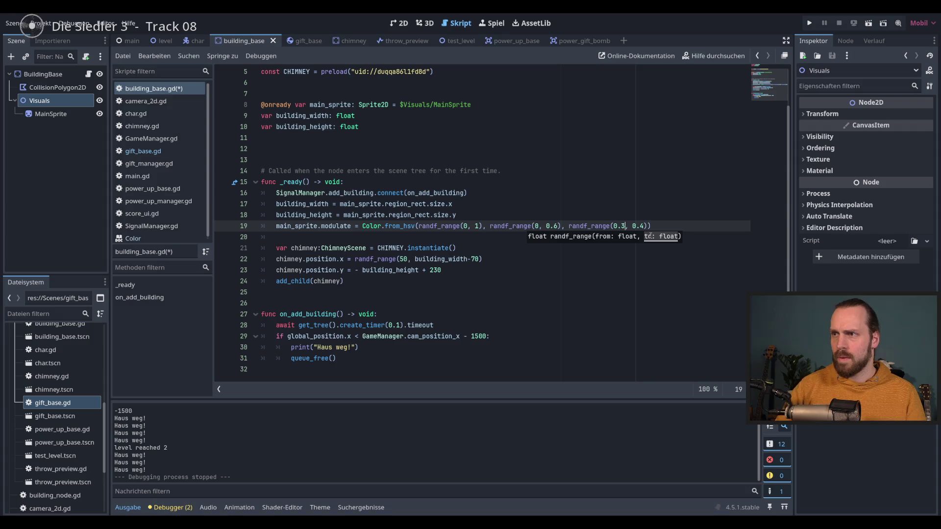
pyautogui.write('2')
# - Set the building tint ranges to saturation 0.1–0.7 and brightness 0.2–0.4, and save
pyautogui.hotkey('ctrl', 's')
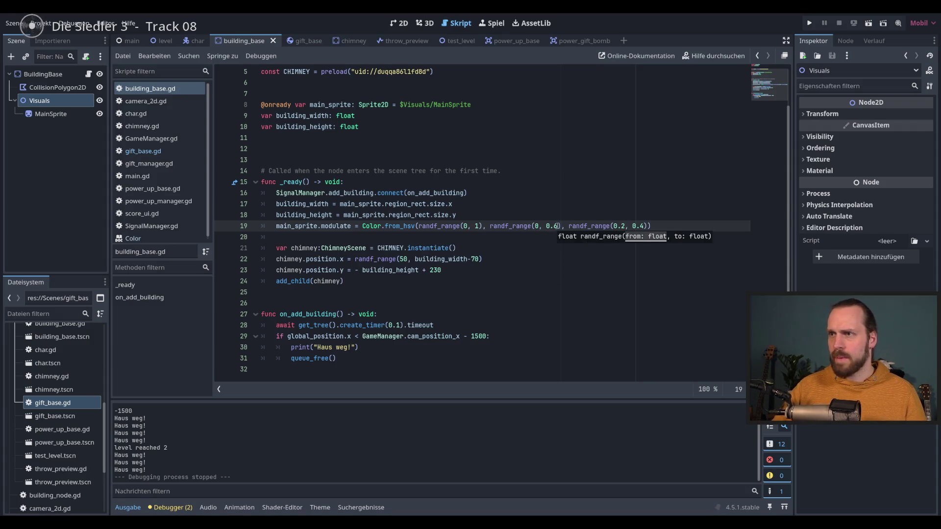
pyautogui.click(558, 226)
pyautogui.write('7')
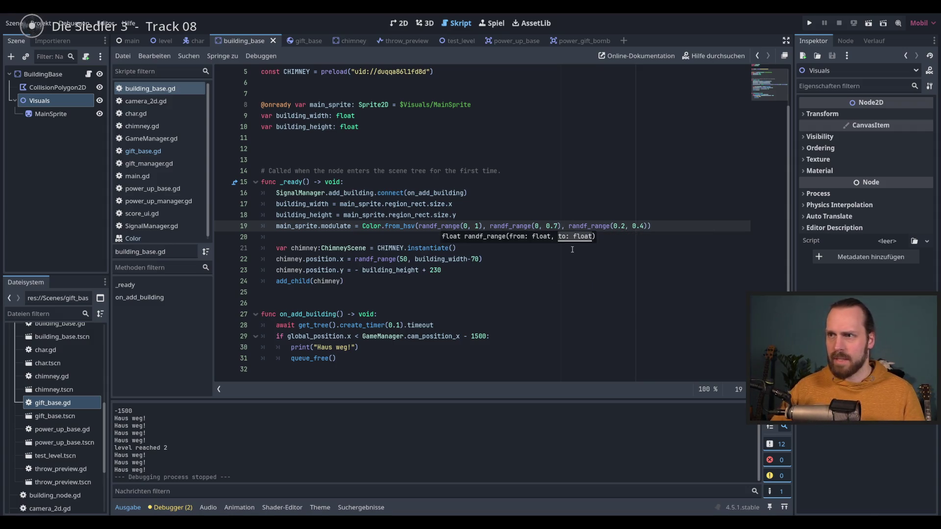
pyautogui.click(537, 226)
pyautogui.write('.1')
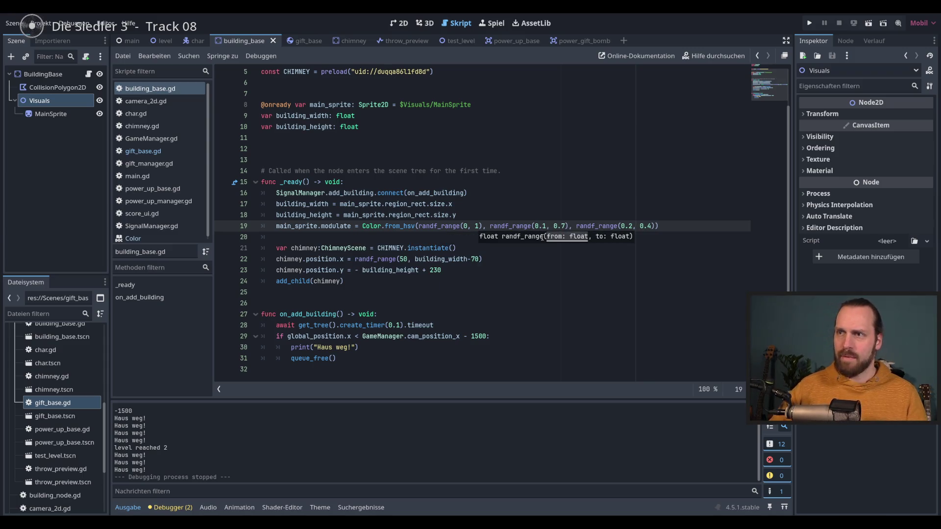
pyautogui.click(494, 227)
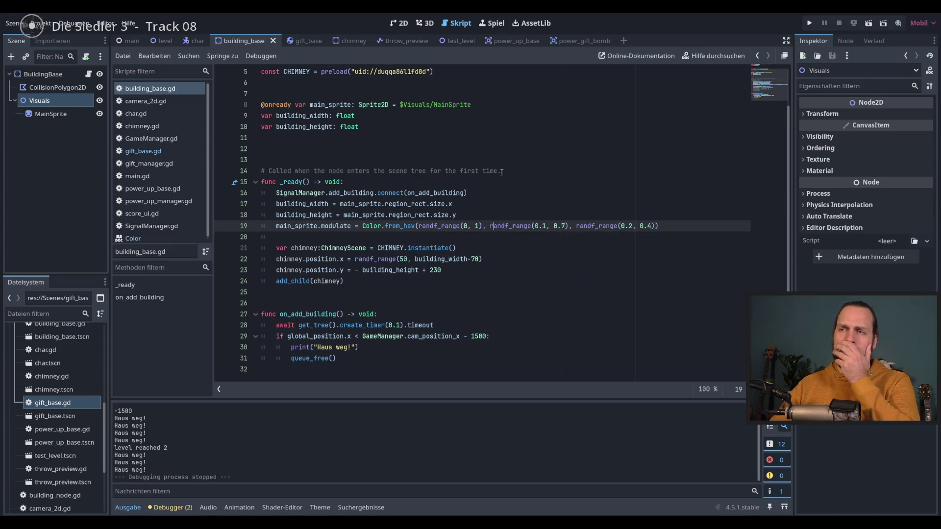
pyautogui.scroll(5, 76, 404)
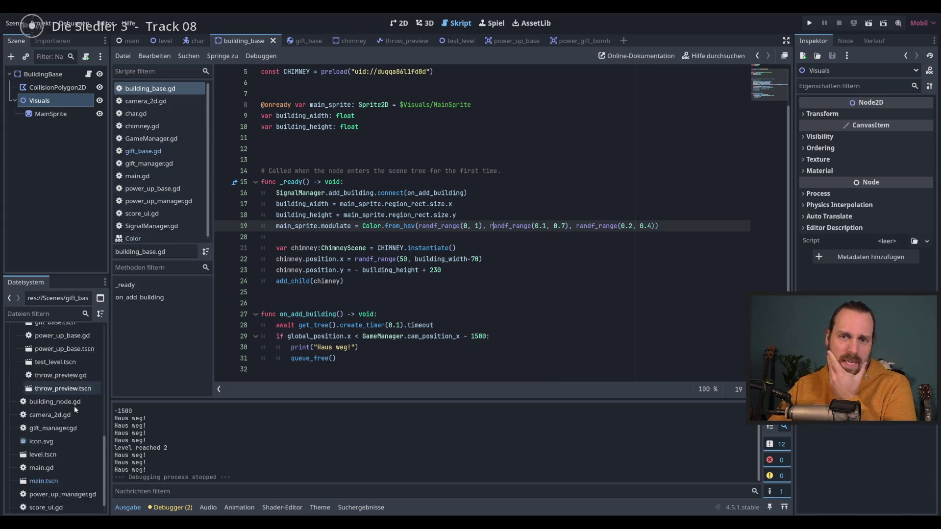
pyautogui.doubleClick(69, 341)
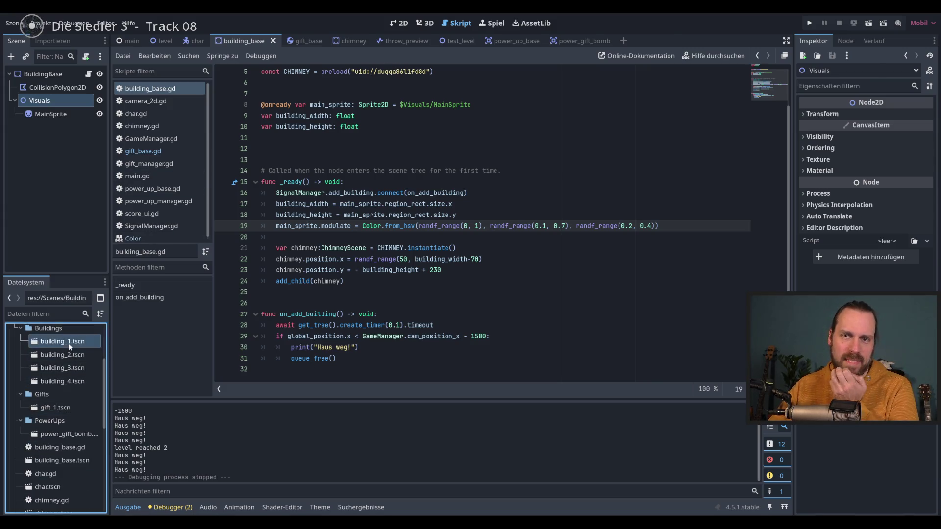
# - Fit building_1's MainSprite region tightly around the flat-roofed building image
pyautogui.click(406, 24)
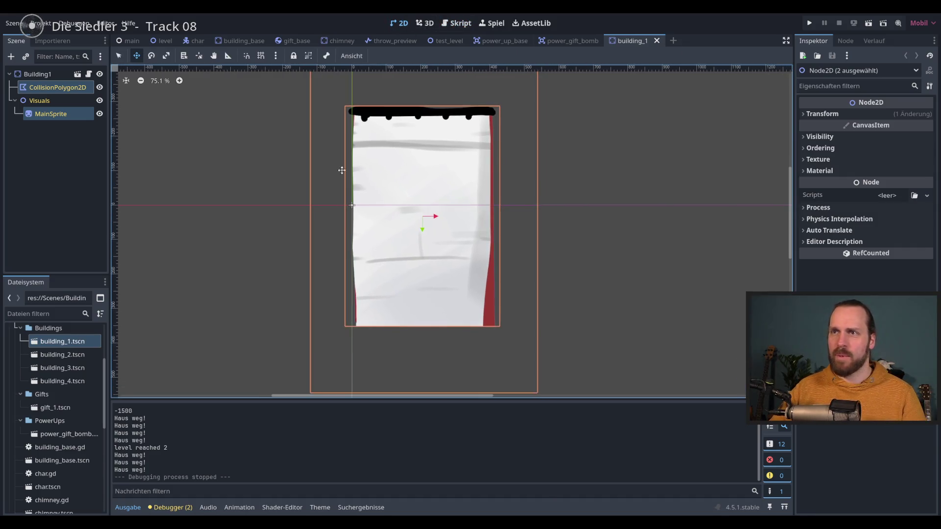
pyautogui.click(55, 114)
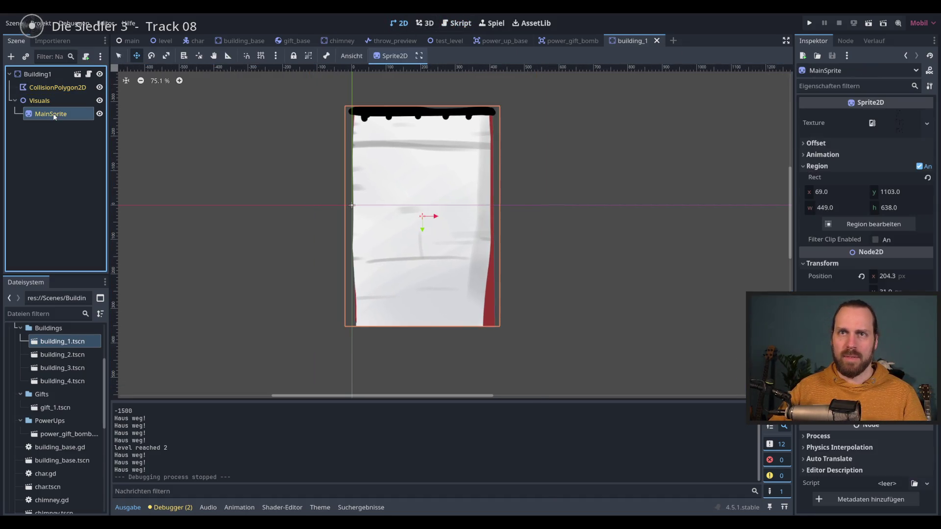
pyautogui.click(888, 225)
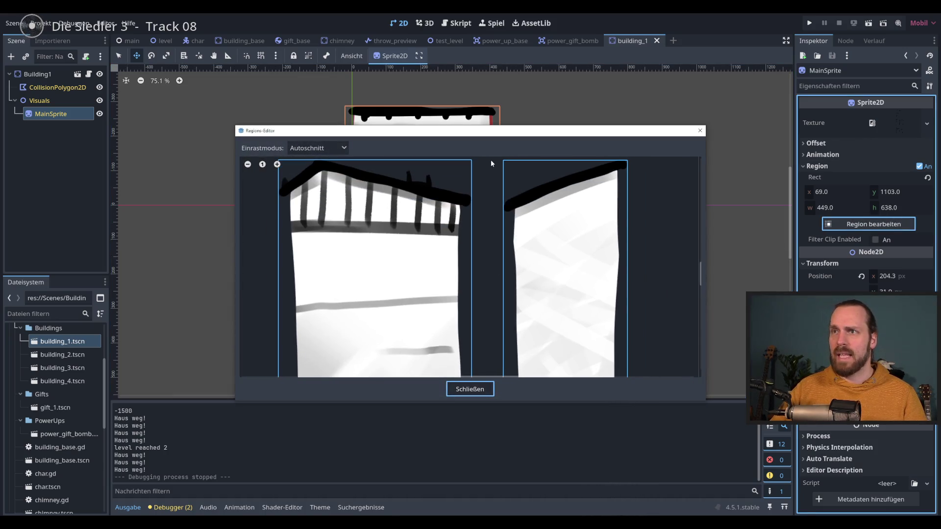
pyautogui.scroll(-3, 492, 162)
pyautogui.scroll(-2, 478, 255)
pyautogui.scroll(-2, 466, 320)
pyautogui.click(460, 287)
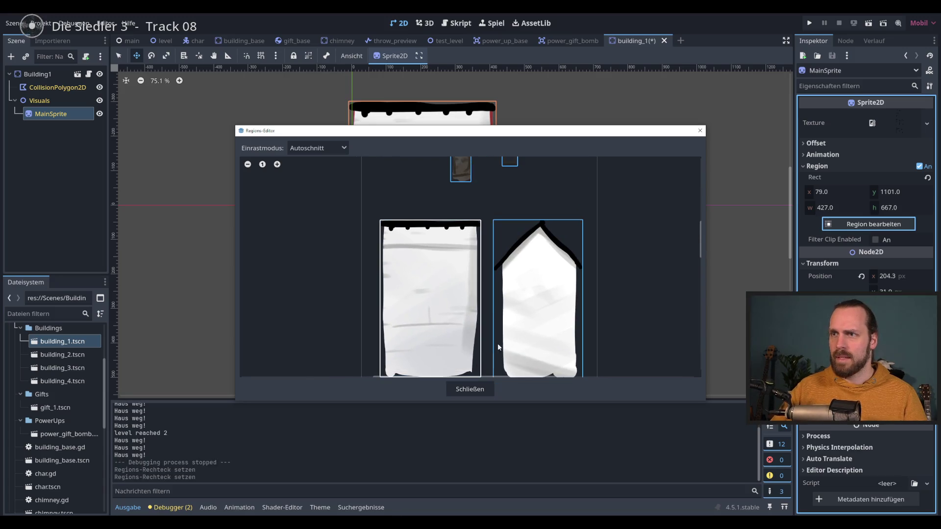
pyautogui.click(471, 389)
# - Try moving Visuals above the collision polygon; inherited-node warnings block it, so go to building_base
pyautogui.click(54, 87)
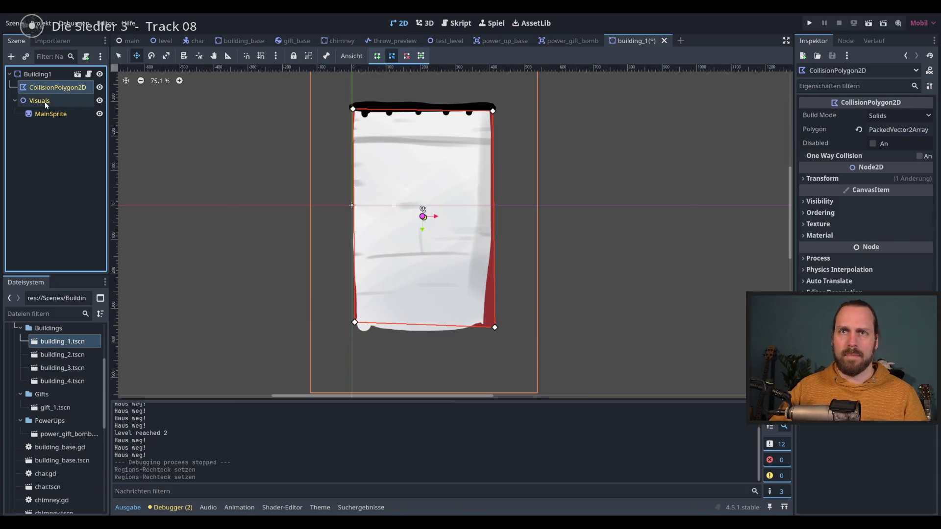
pyautogui.click(41, 101)
pyautogui.moveTo(41, 100); pyautogui.dragTo(42, 103)
pyautogui.press('Return')
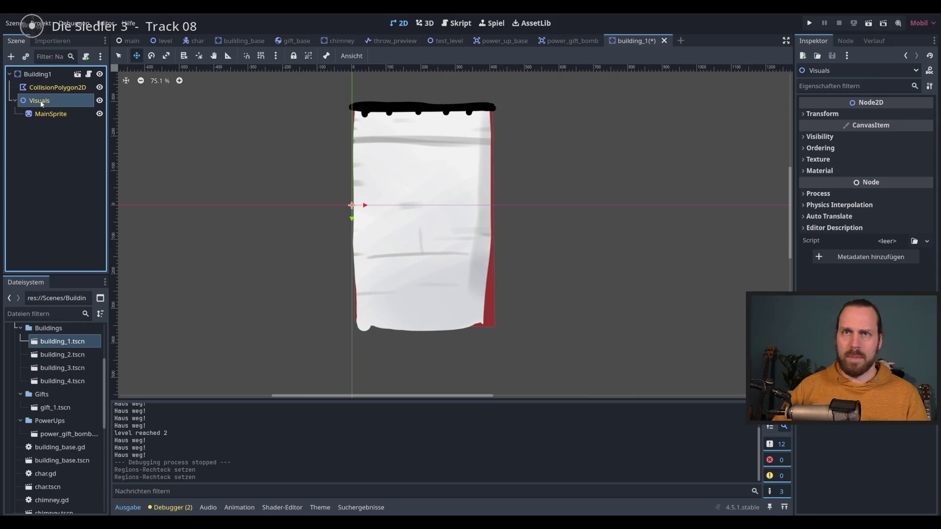
pyautogui.click(40, 101)
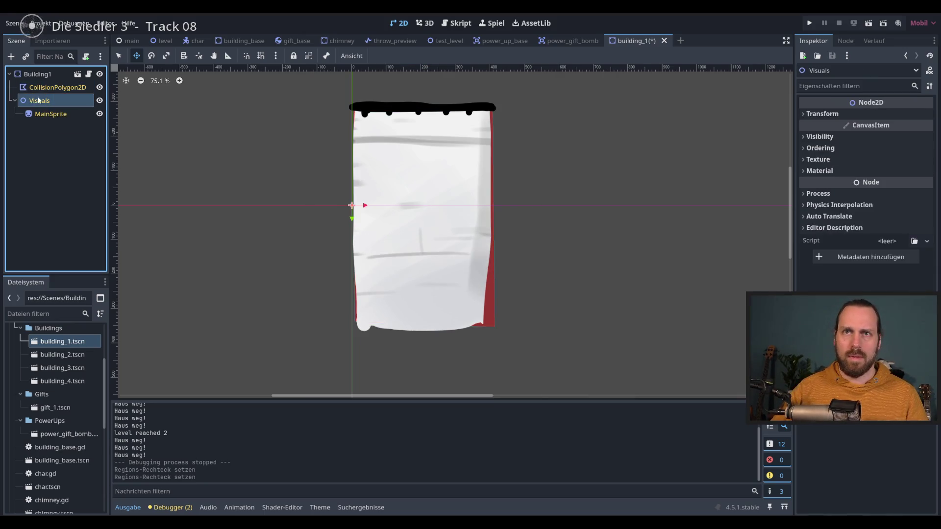
pyautogui.click(30, 102)
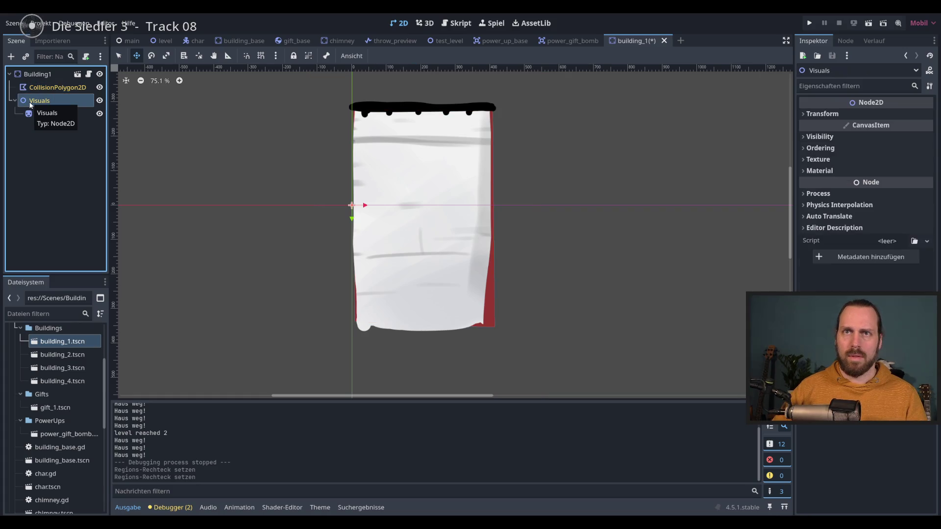
pyautogui.click(30, 103)
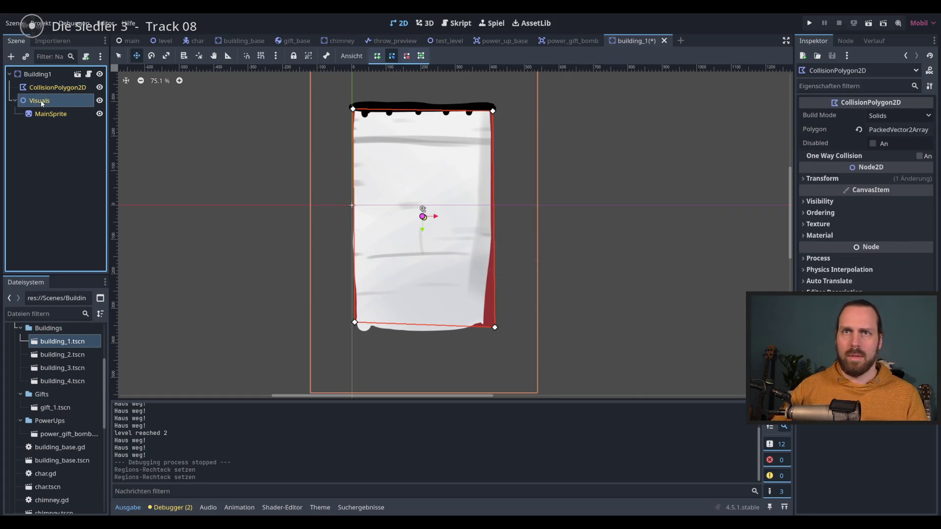
pyautogui.moveTo(40, 101); pyautogui.dragTo(48, 122)
pyautogui.press('Return')
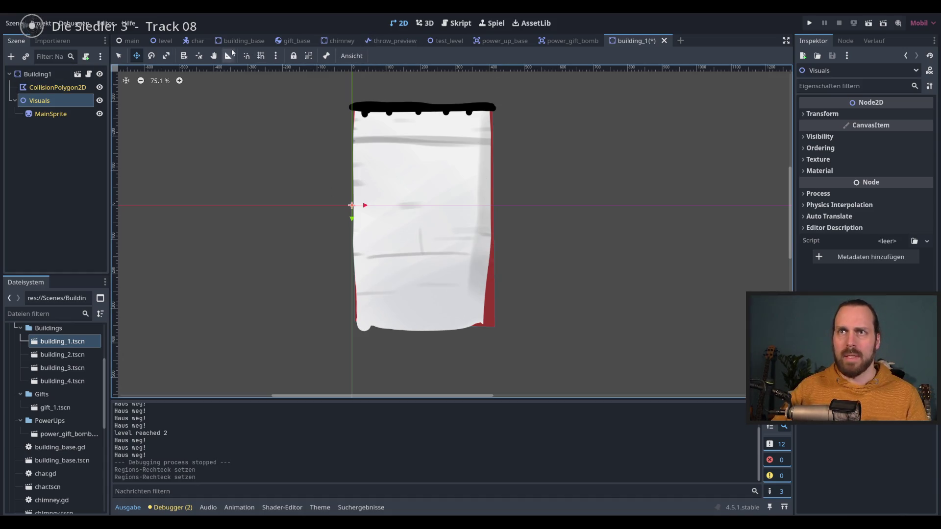
pyautogui.click(242, 42)
# - Move the Visuals node above the collision polygon in building_base and save
pyautogui.click(41, 101)
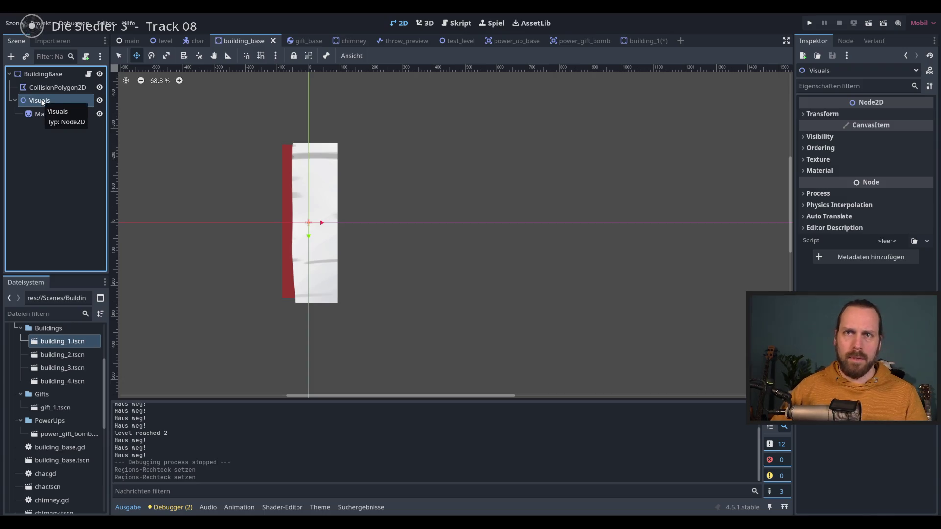
pyautogui.hotkey('ctrl', 'Up')
pyautogui.hotkey('ctrl', 's')
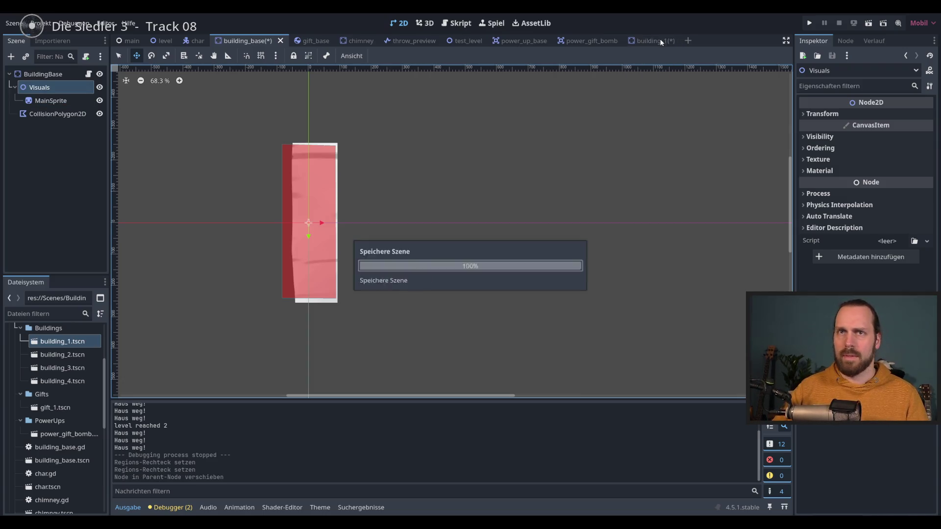
# - Fit building_1's collision corners to the roof and base, save, then open building_2
pyautogui.click(660, 43)
pyautogui.click(330, 217)
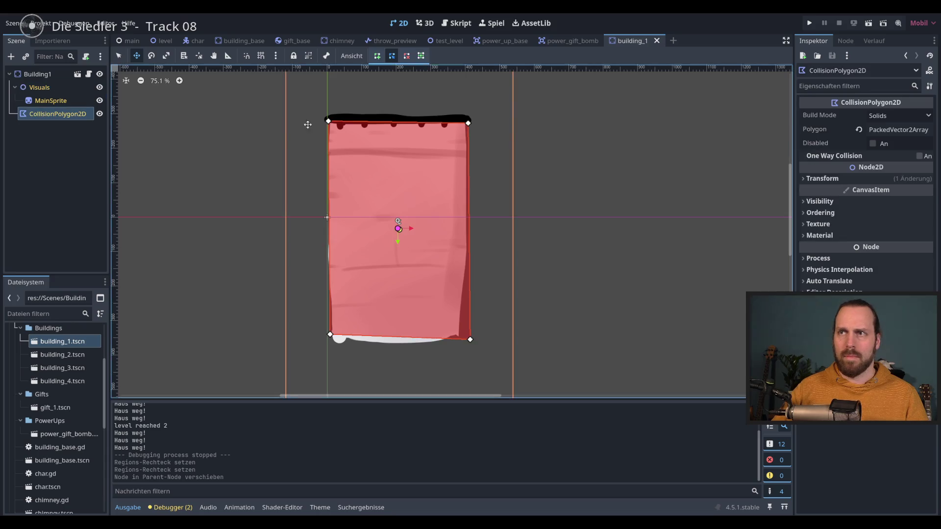
pyautogui.scroll(2, 319, 119)
pyautogui.moveTo(329, 123); pyautogui.dragTo(328, 119)
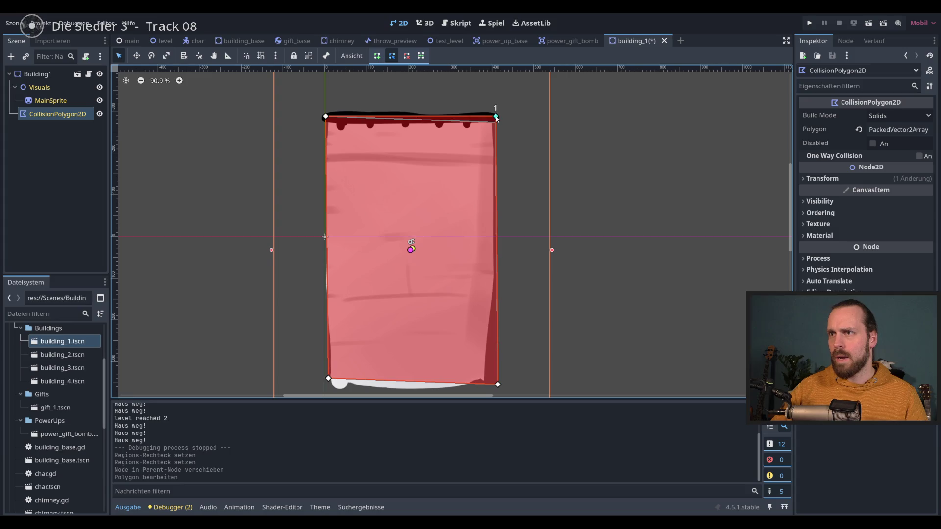
pyautogui.moveTo(496, 118); pyautogui.dragTo(496, 117)
pyautogui.scroll(-3, 359, 335)
pyautogui.moveTo(282, 347); pyautogui.dragTo(282, 350)
pyautogui.hotkey('ctrl', 's')
pyautogui.scroll(3, 544, 124)
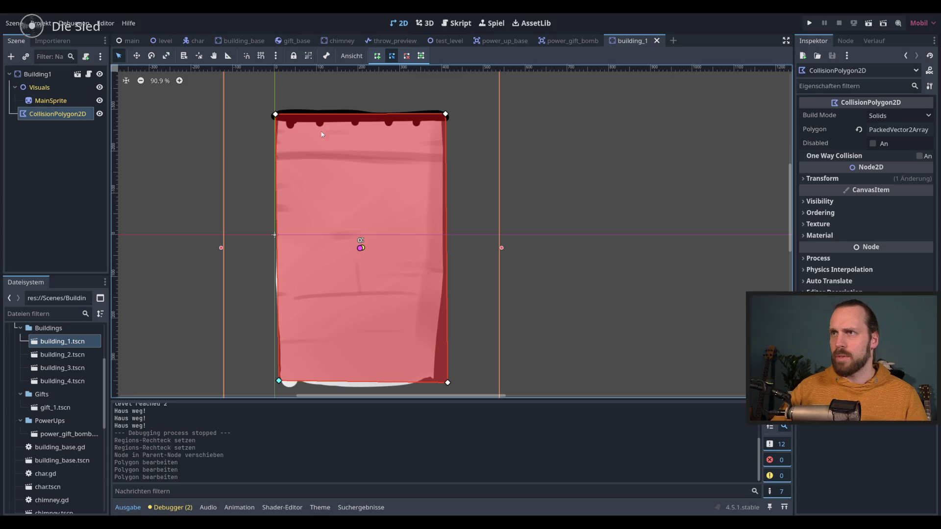
pyautogui.doubleClick(62, 355)
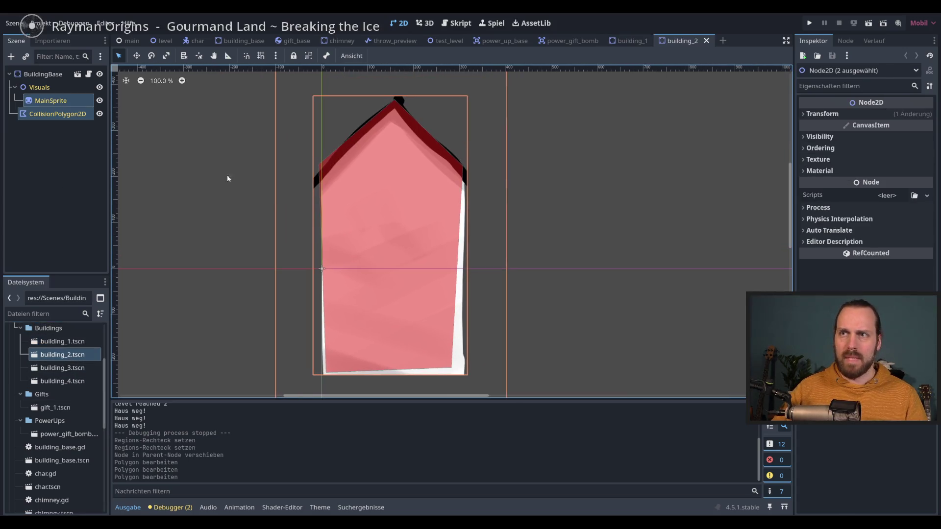
# - Set building_2's MainSprite region to the pointed-roof building tile
pyautogui.click(57, 114)
pyautogui.click(54, 101)
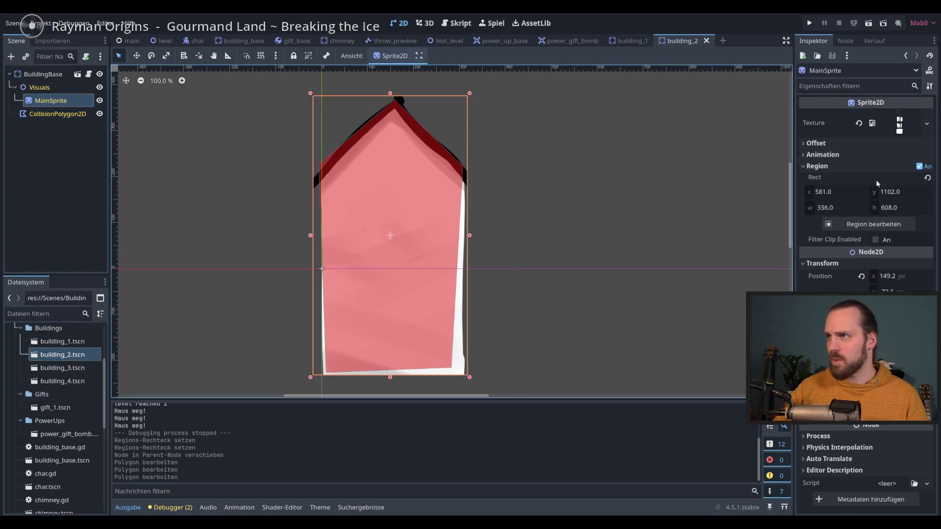
pyautogui.click(876, 226)
pyautogui.click(456, 260)
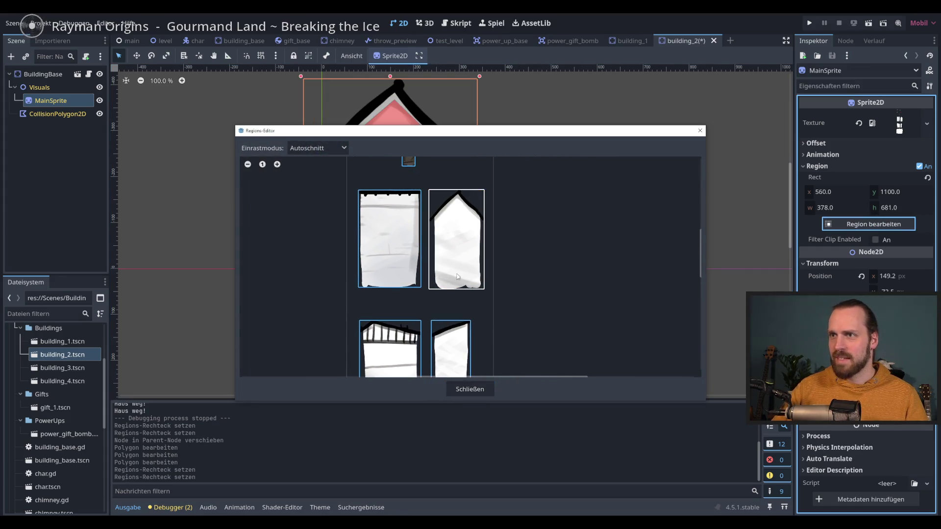
pyautogui.click(479, 393)
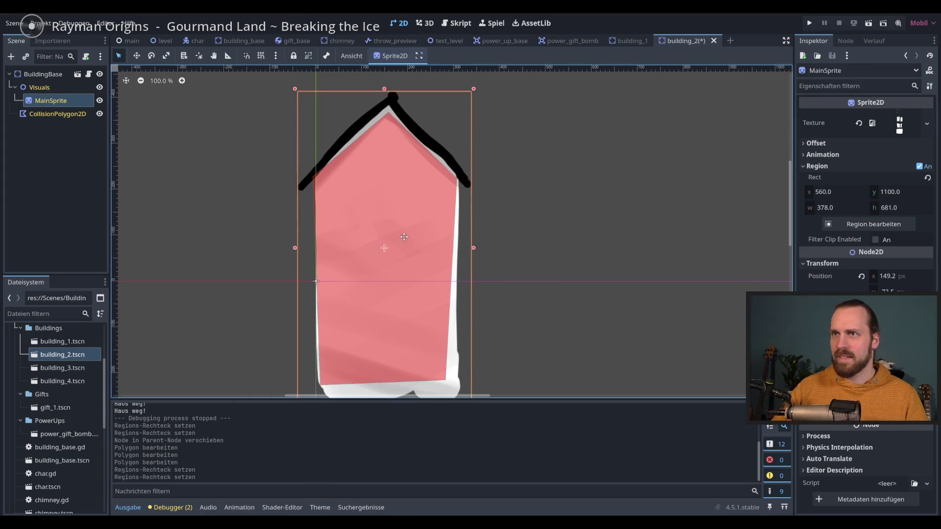
# - Fit the collision polygon to the roof peak and both eaves
pyautogui.click(61, 116)
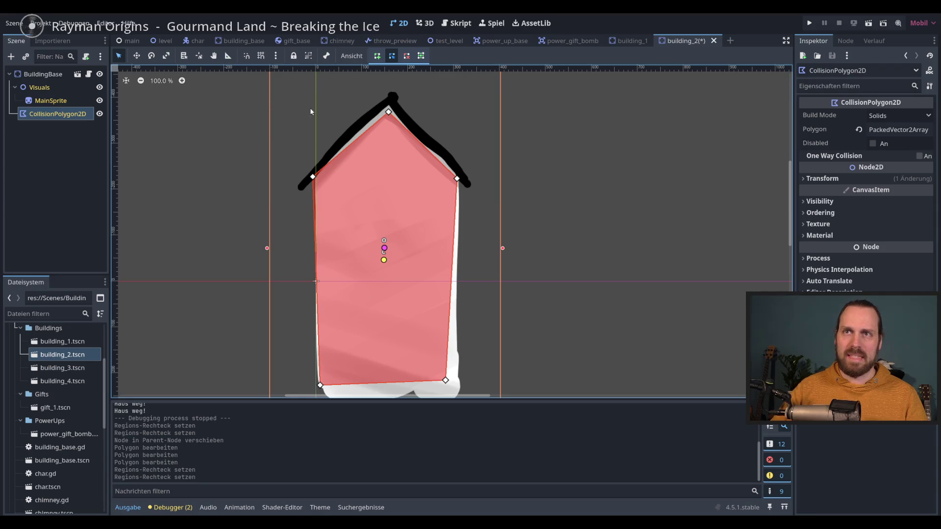
pyautogui.click(392, 102)
pyautogui.moveTo(384, 255); pyautogui.dragTo(383, 255)
pyautogui.hotkey('ctrl', 'z')
pyautogui.moveTo(312, 178); pyautogui.dragTo(304, 184)
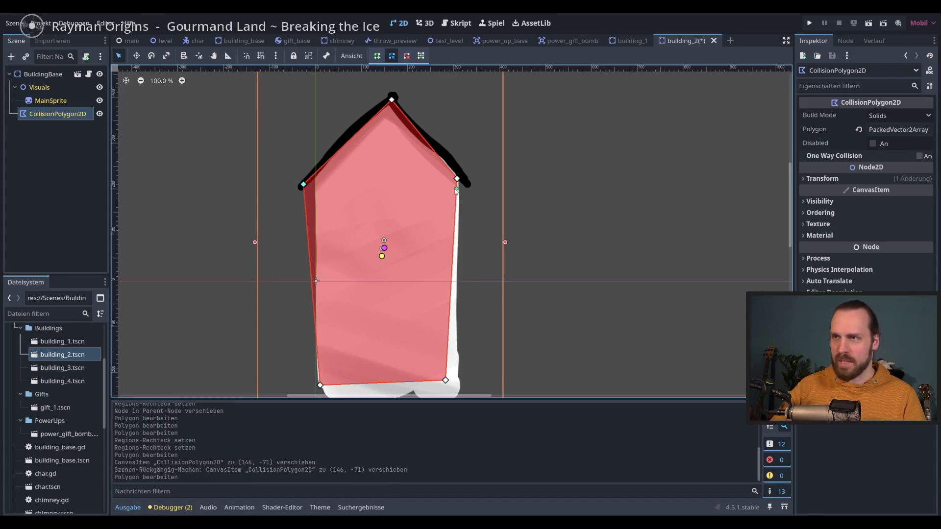
pyautogui.moveTo(459, 181); pyautogui.dragTo(470, 186)
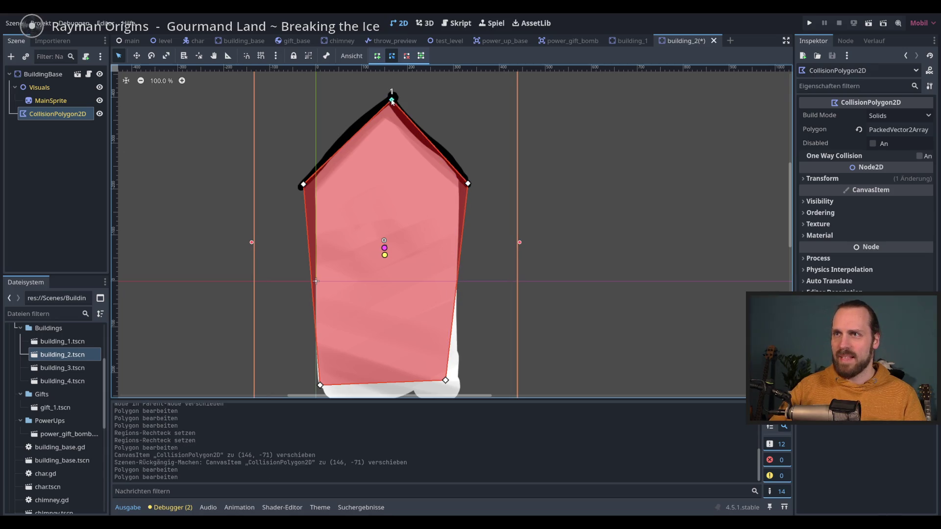
pyautogui.moveTo(391, 100); pyautogui.dragTo(391, 97)
pyautogui.moveTo(307, 187); pyautogui.dragTo(308, 185)
# - Save building_2 and open the building_3 scene
pyautogui.hotkey('ctrl', 's')
pyautogui.scroll(-2, 382, 205)
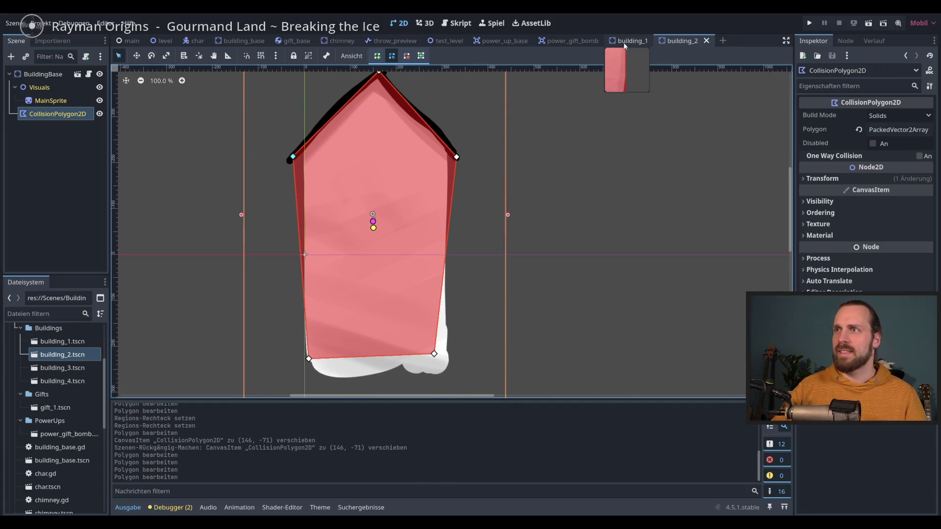
pyautogui.doubleClick(63, 368)
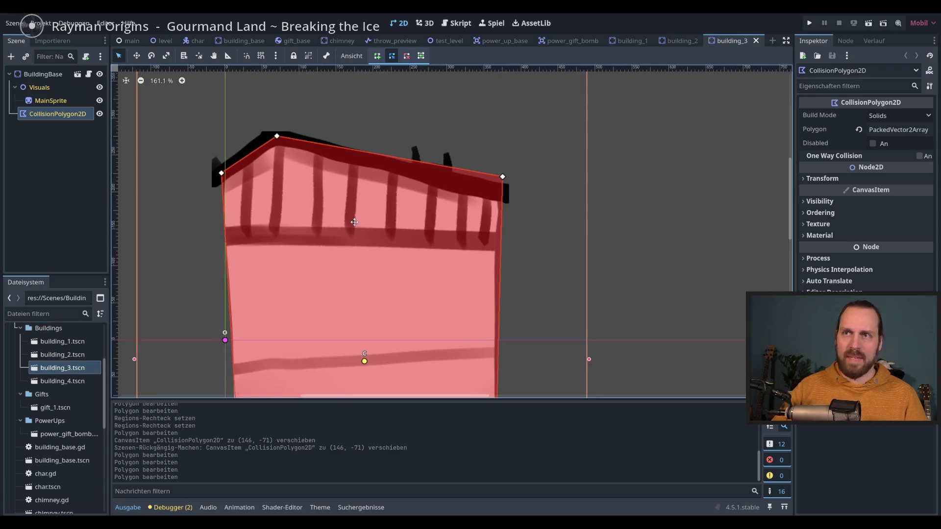
# - Snap building_3's MainSprite region around the building drawing
pyautogui.click(51, 101)
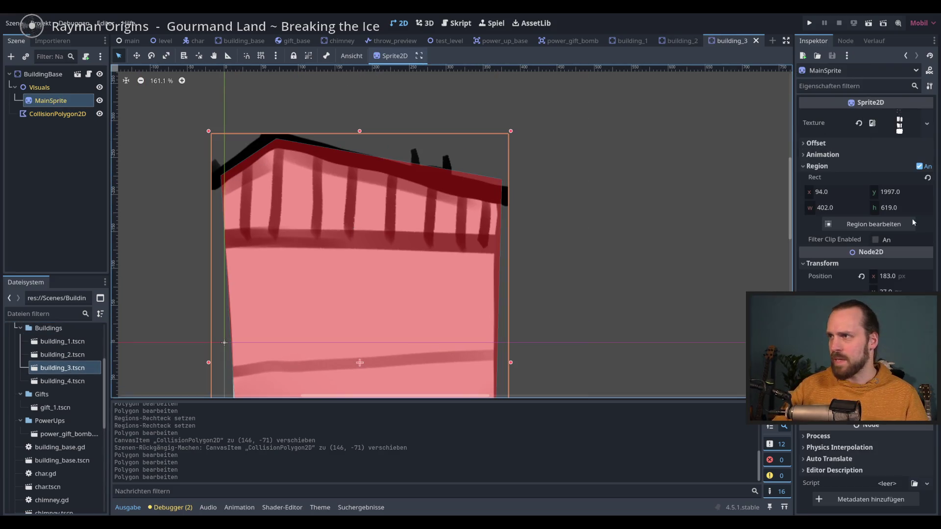
pyautogui.click(863, 224)
pyautogui.click(445, 320)
pyautogui.click(469, 389)
# - Fit the collision polygon to the sloped roof, save, and open building_4
pyautogui.click(57, 114)
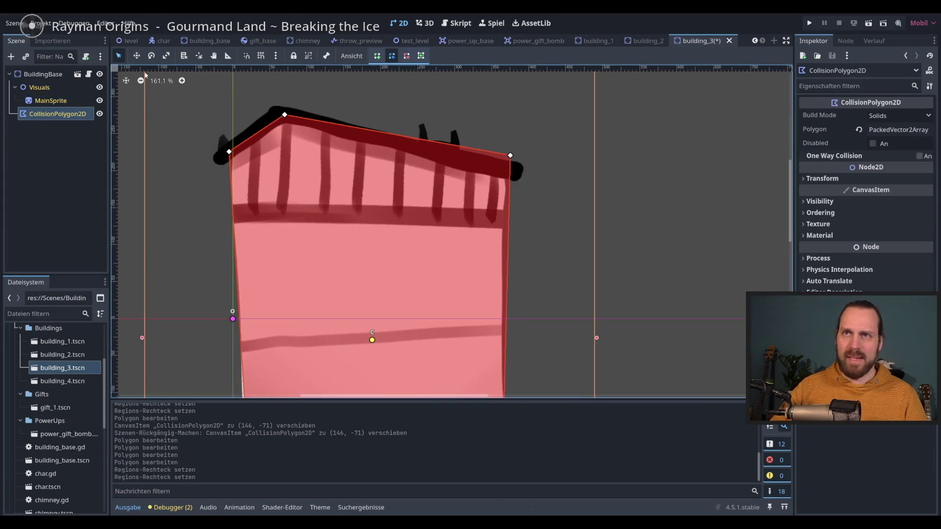
pyautogui.moveTo(228, 154); pyautogui.dragTo(219, 156)
pyautogui.moveTo(279, 111); pyautogui.dragTo(277, 109)
pyautogui.moveTo(510, 156); pyautogui.dragTo(517, 170)
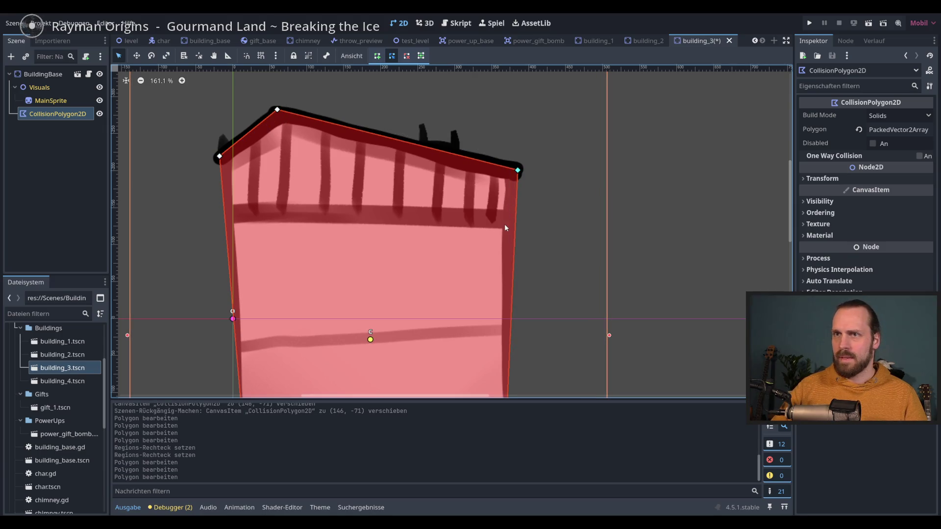
pyautogui.hotkey('ctrl', 's')
pyautogui.doubleClick(76, 381)
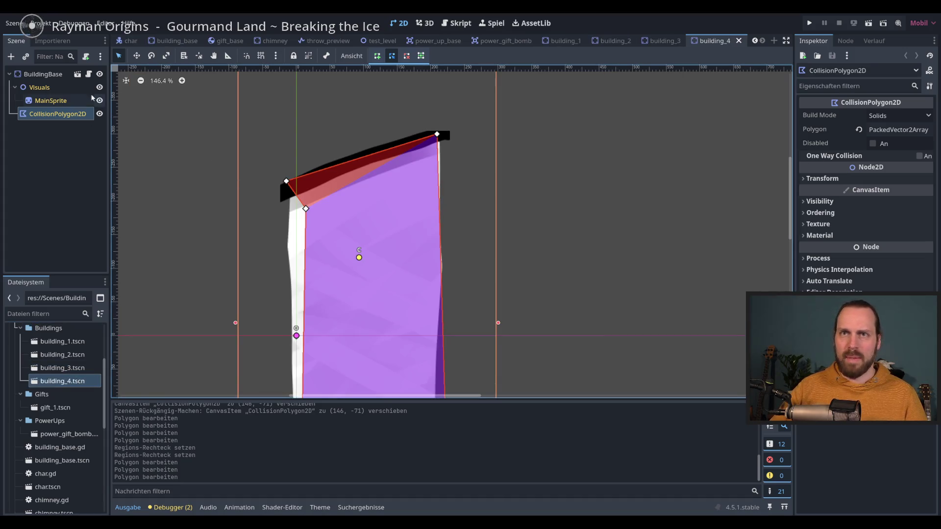
# - Set building_4's MainSprite region to 575, 1994, 270, 616 around the tall building
pyautogui.click(54, 100)
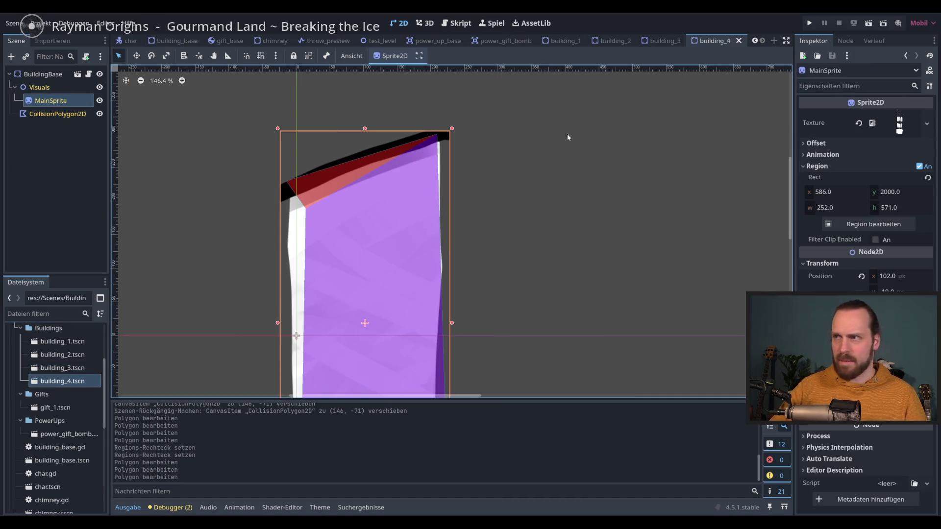
pyautogui.click(862, 226)
pyautogui.click(501, 309)
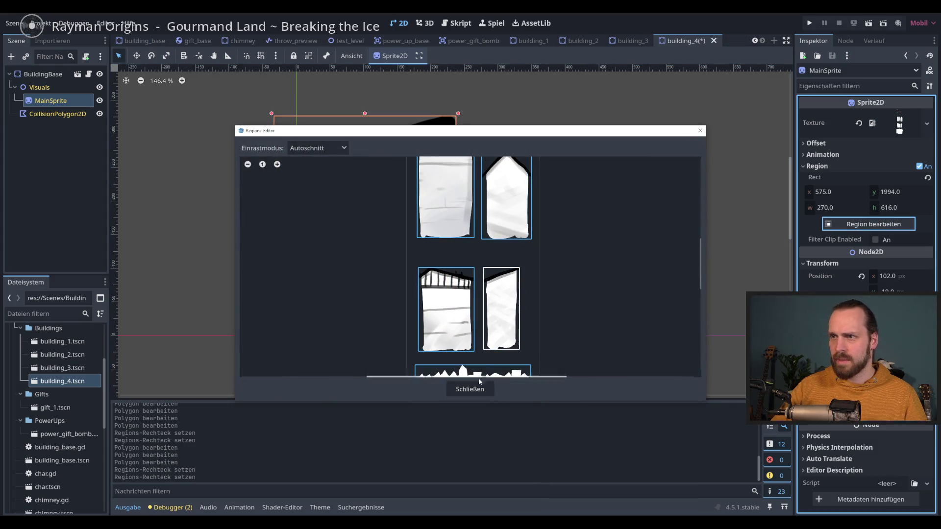
pyautogui.click(470, 389)
# - Move the collision polygon's roof and wall vertices onto the slanted roof outline
pyautogui.scroll(2, 282, 188)
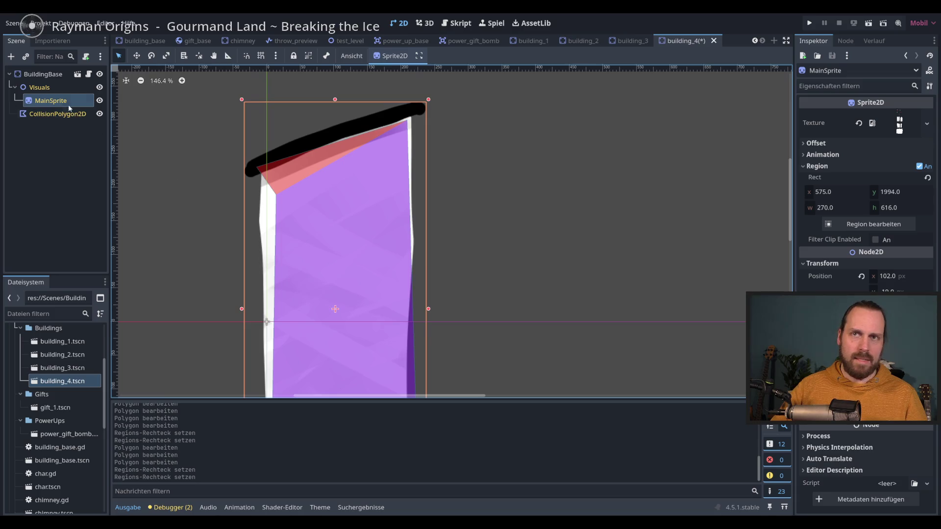
pyautogui.click(57, 113)
pyautogui.moveTo(256, 168); pyautogui.dragTo(249, 168)
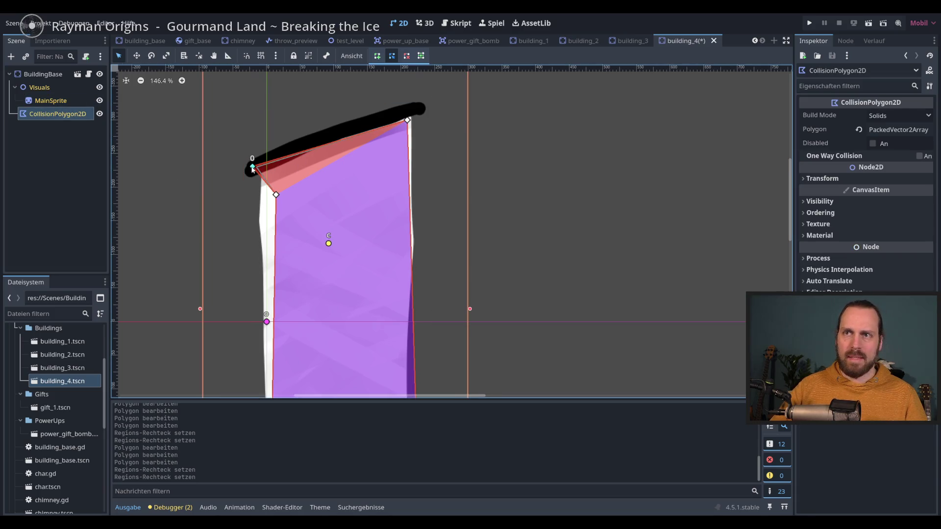
pyautogui.moveTo(407, 120); pyautogui.dragTo(418, 107)
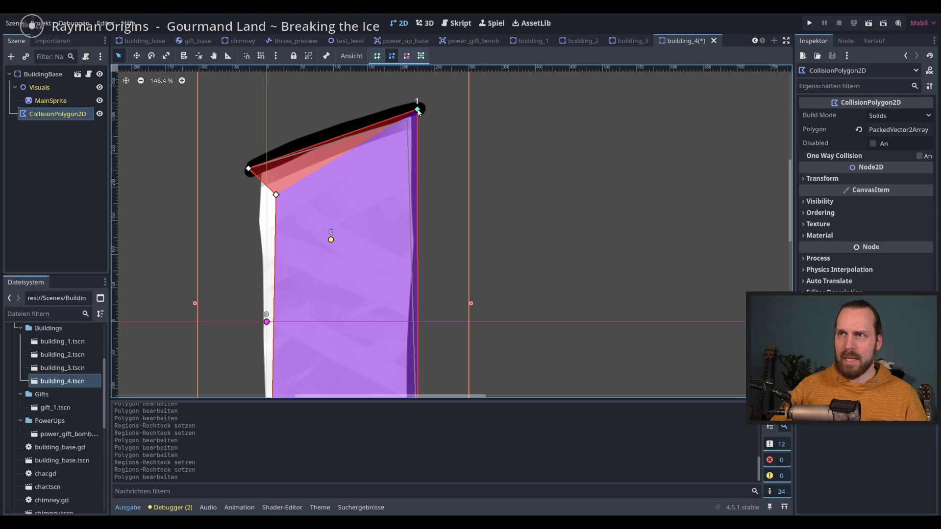
pyautogui.moveTo(253, 170); pyautogui.dragTo(253, 165)
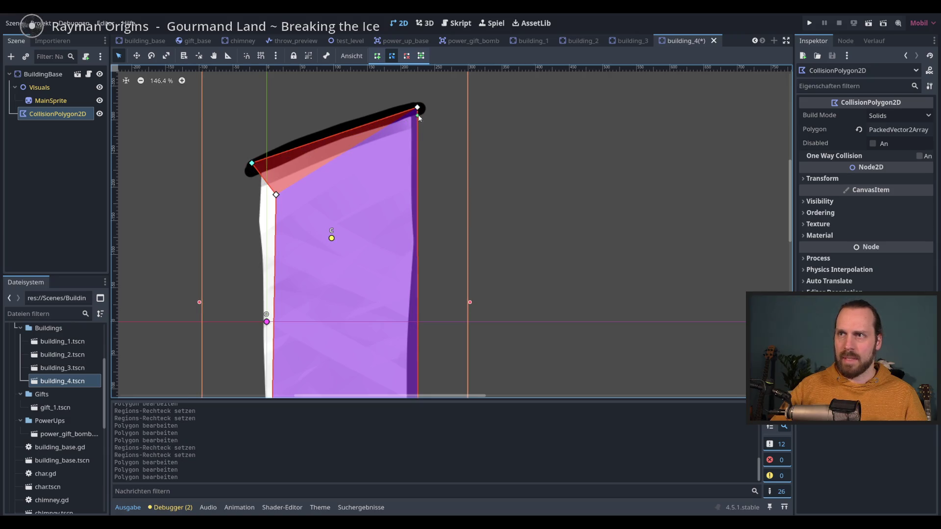
pyautogui.moveTo(418, 108); pyautogui.dragTo(419, 106)
pyautogui.moveTo(277, 195); pyautogui.dragTo(263, 185)
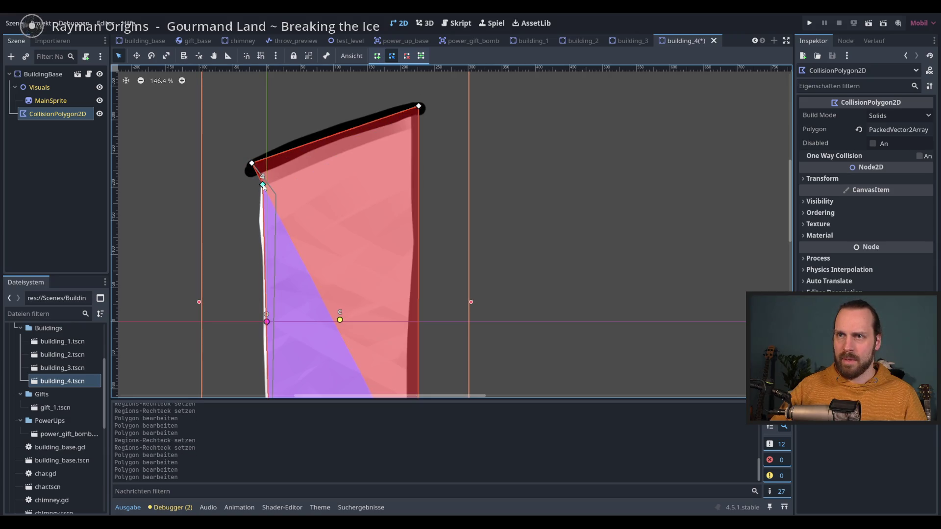
# - Save building_4 and launch the game with F5
pyautogui.scroll(-3, 325, 234)
pyautogui.hotkey('ctrl', 's')
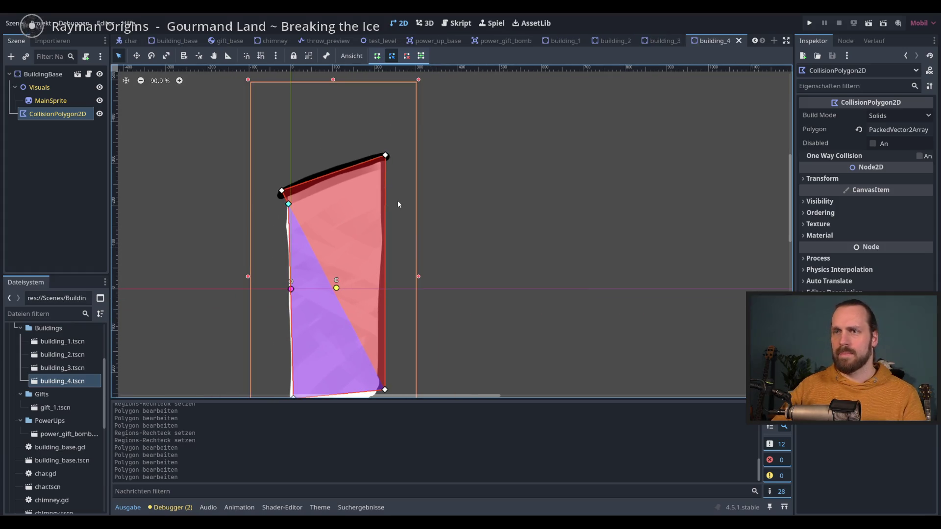
pyautogui.press('F5')
# - Start the game, throw four gifts onto chimneys to reach score 6, then stop playback
pyautogui.press('space')
pyautogui.press('space')
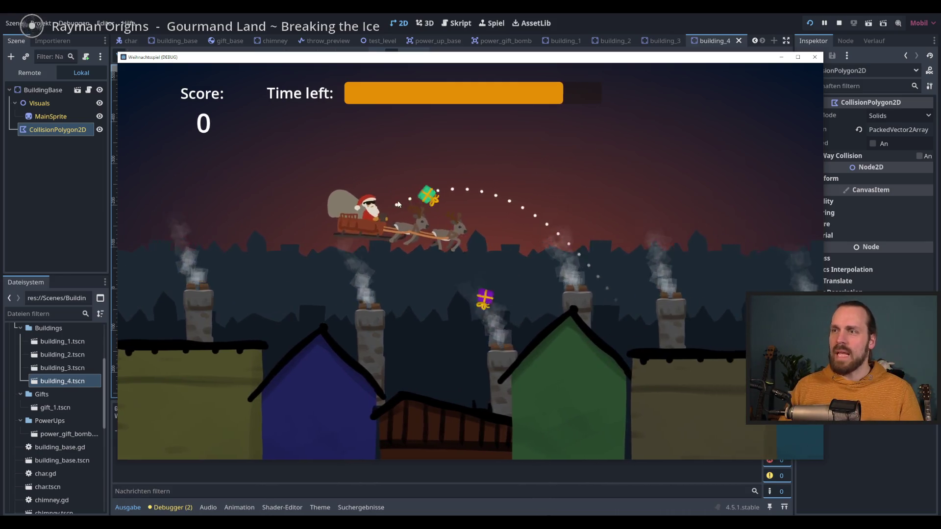
pyautogui.press('space')
pyautogui.press('space')
pyautogui.press('space')
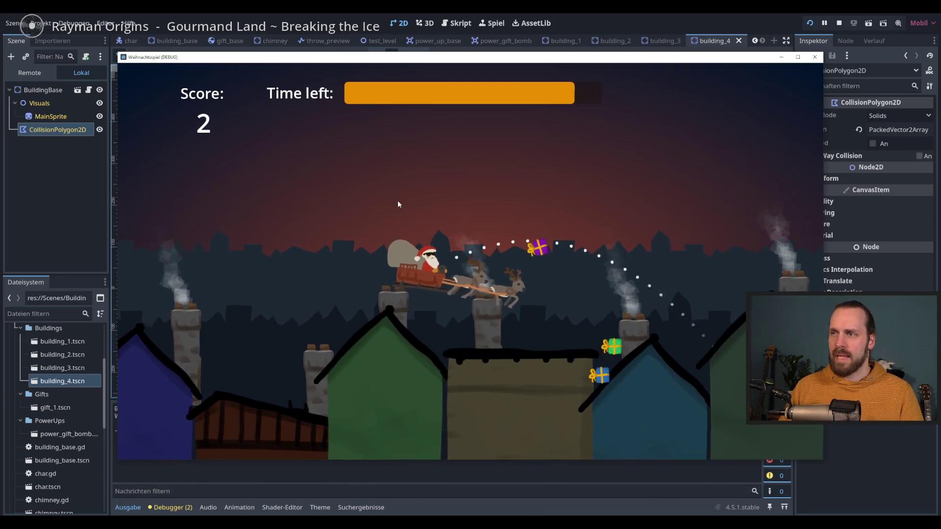
pyautogui.press('space')
pyautogui.press('space')
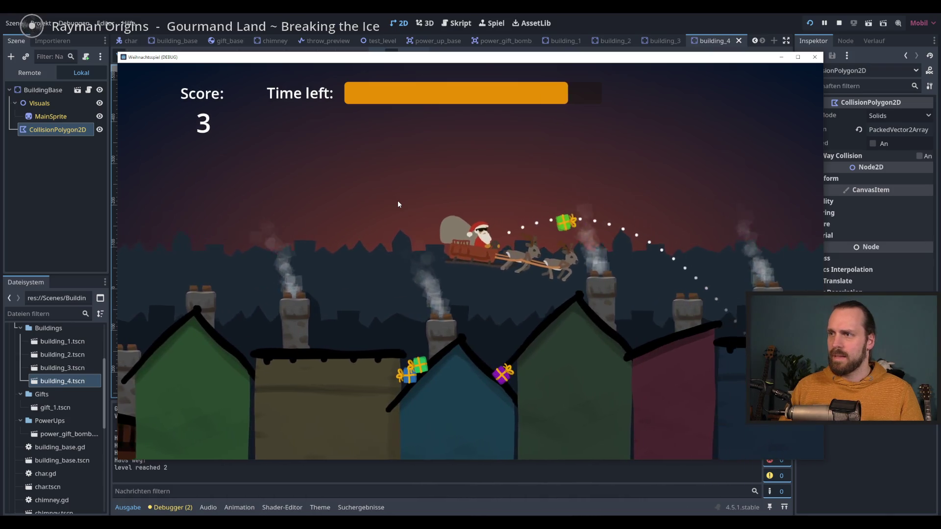
pyautogui.press('space')
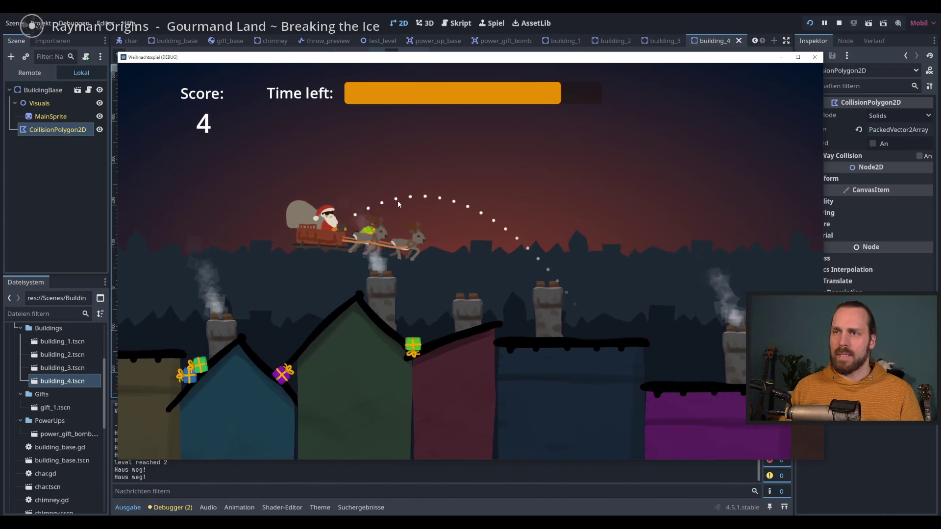
pyautogui.press('space')
pyautogui.press('space')
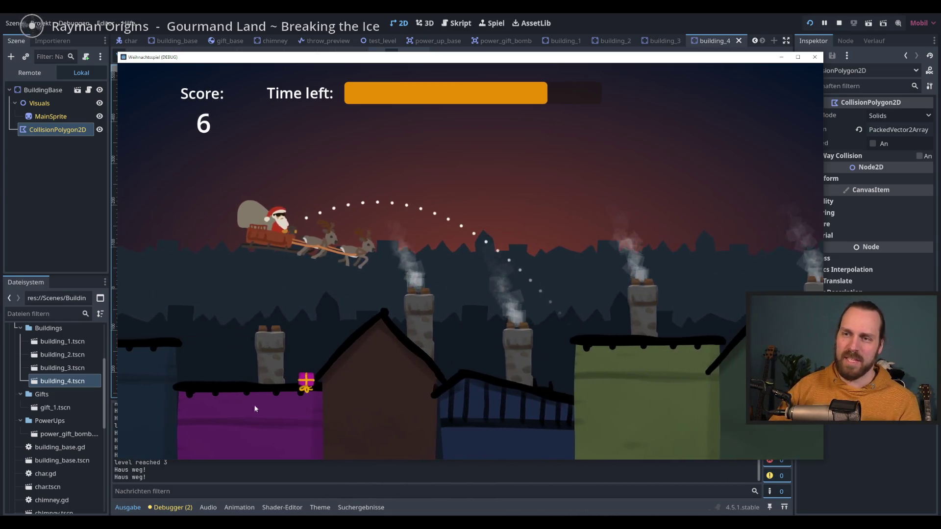
pyautogui.press('F8')
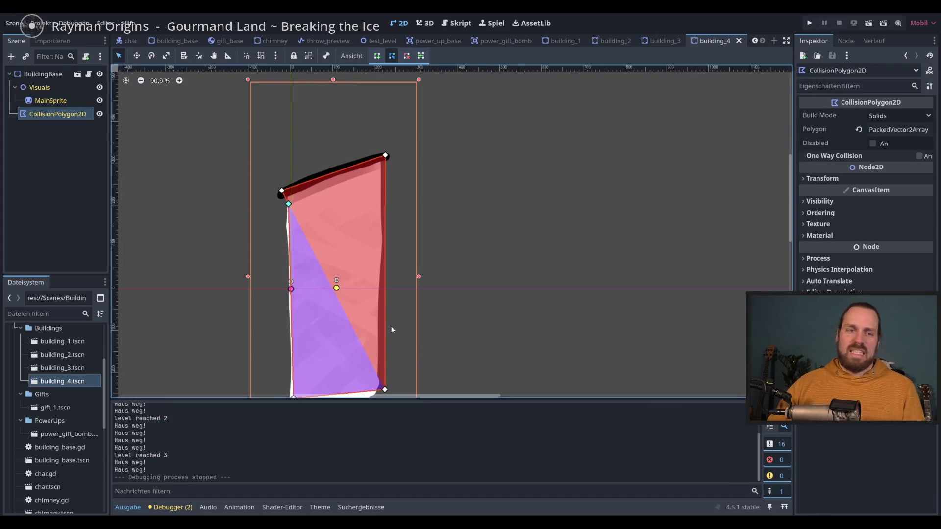
# - Open building_base.gd and click into the line 19 randf_range colour values
pyautogui.click(90, 74)
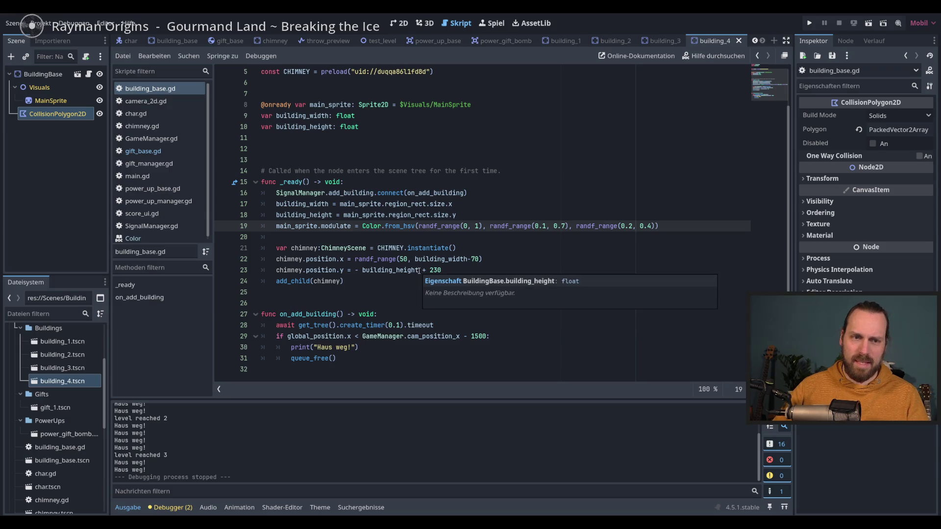
pyautogui.click(576, 226)
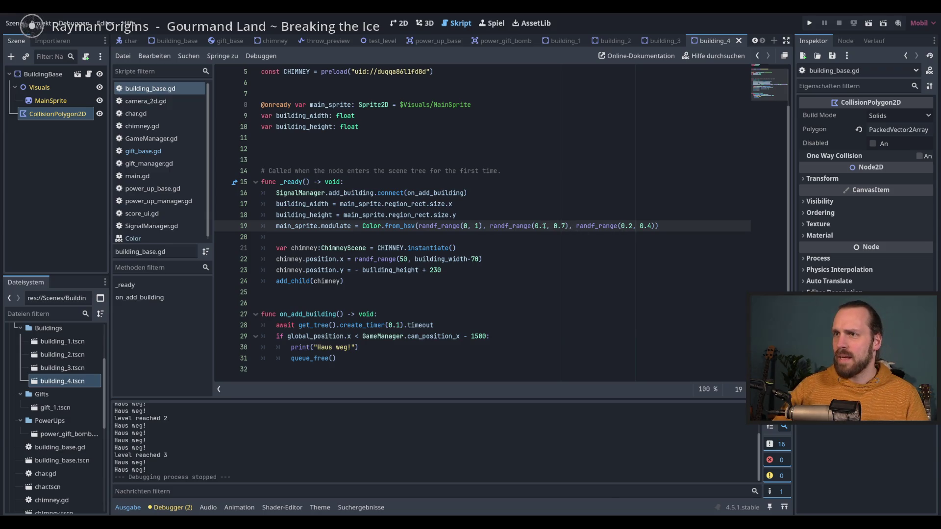
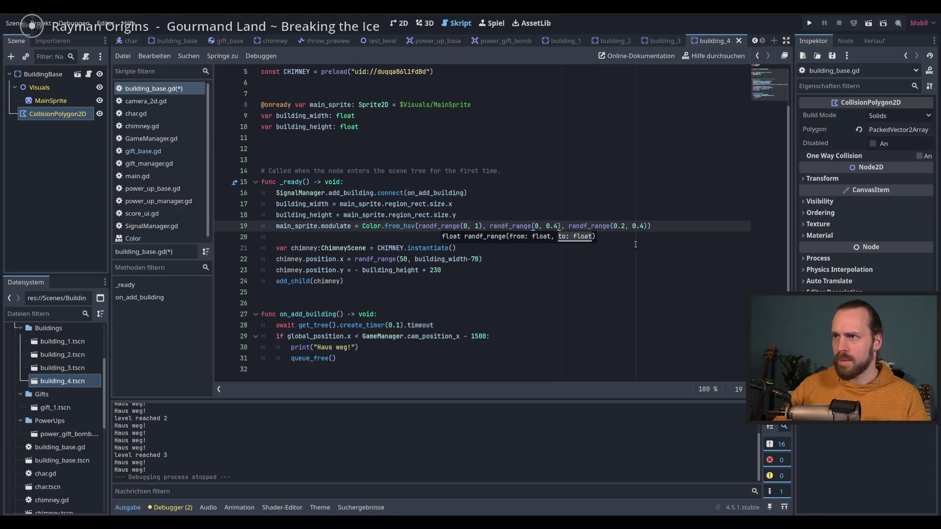
# - Lower the brightness minimum of the random building colour on line 19 to 0.1
pyautogui.click(620, 226)
pyautogui.press('Delete')
pyautogui.write('1')
pyautogui.press('End')
# - Playtest the game, throwing gifts at the darker rooftops, then stop it
pyautogui.press('F5')
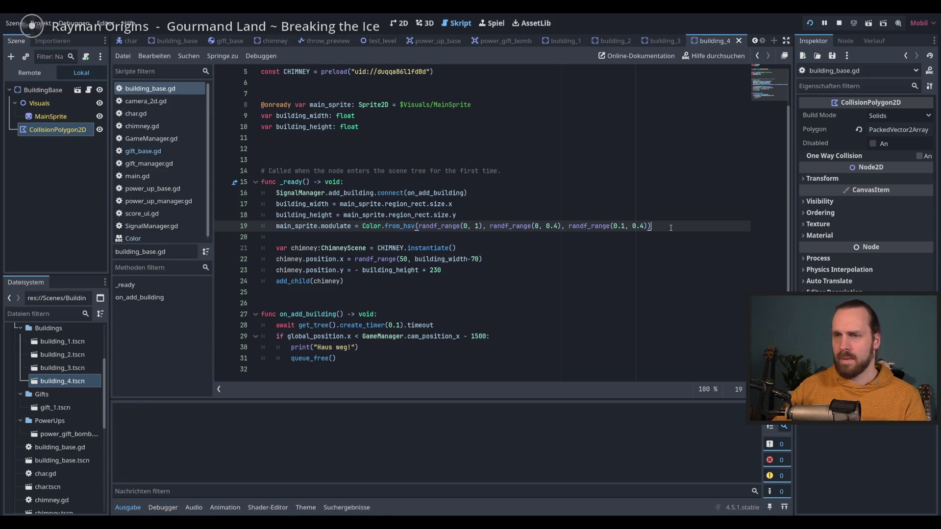
pyautogui.press('space')
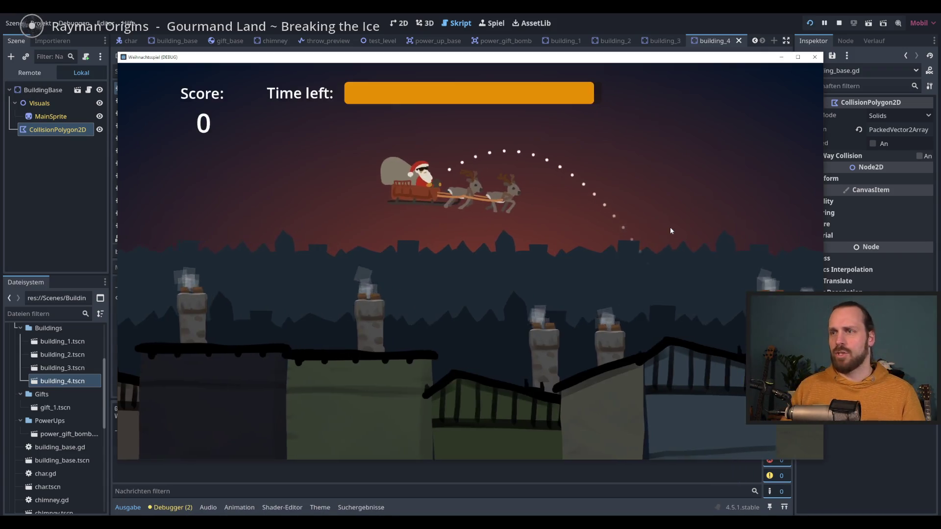
pyautogui.press('space')
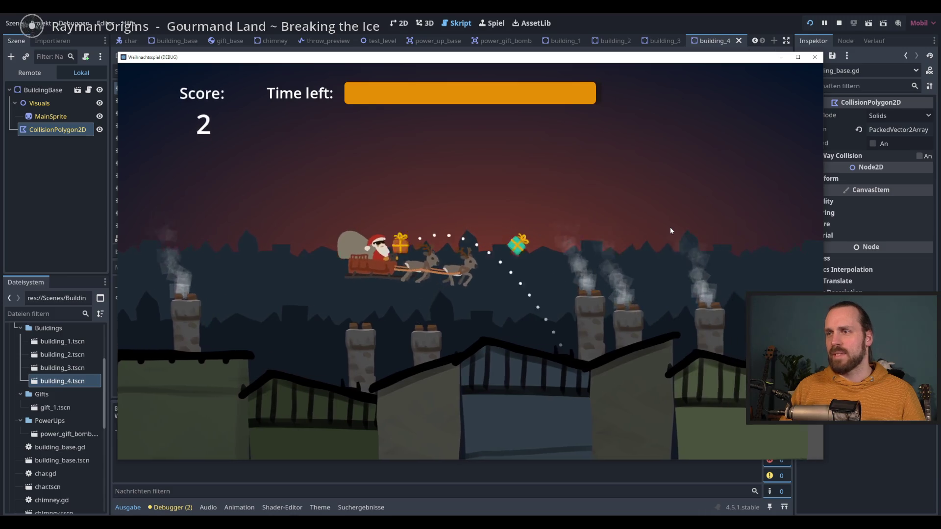
pyautogui.press('space')
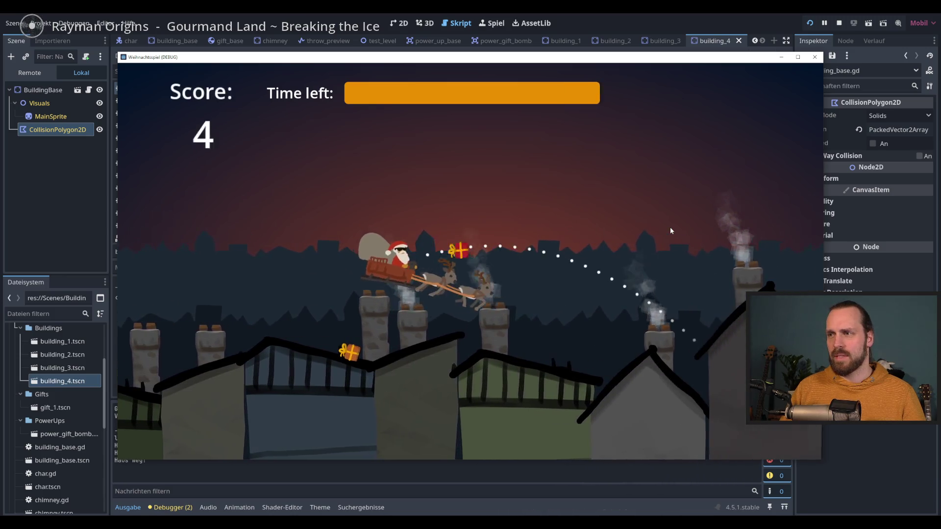
pyautogui.press('space')
pyautogui.press('space')
pyautogui.press('space')
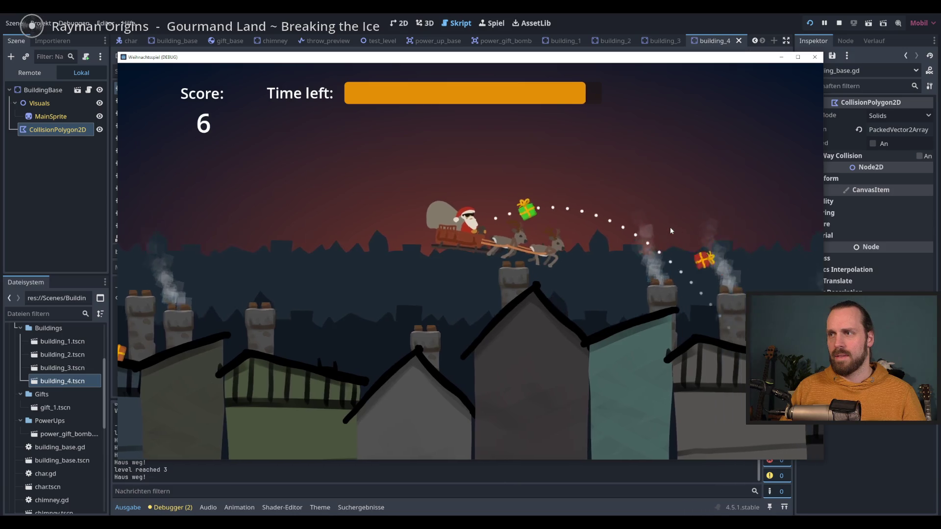
pyautogui.press('space')
pyautogui.press('space')
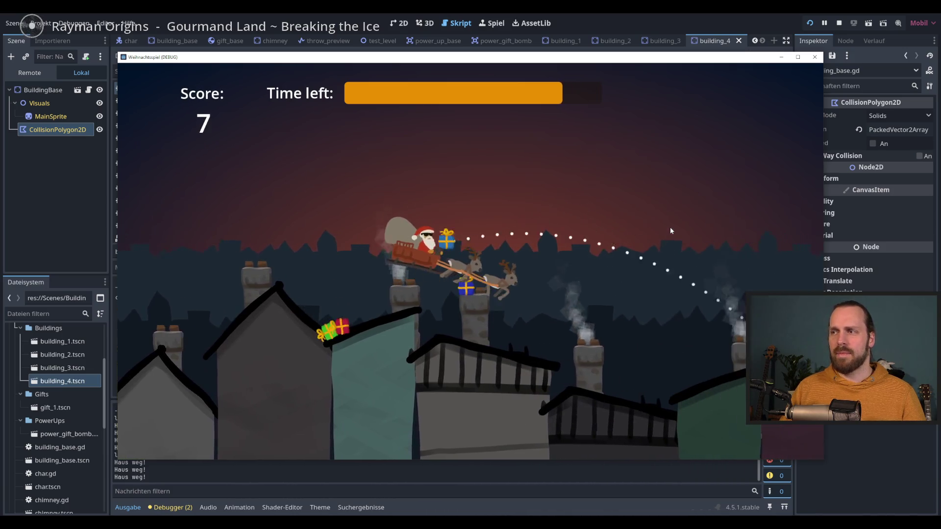
pyautogui.press('space')
pyautogui.press('space')
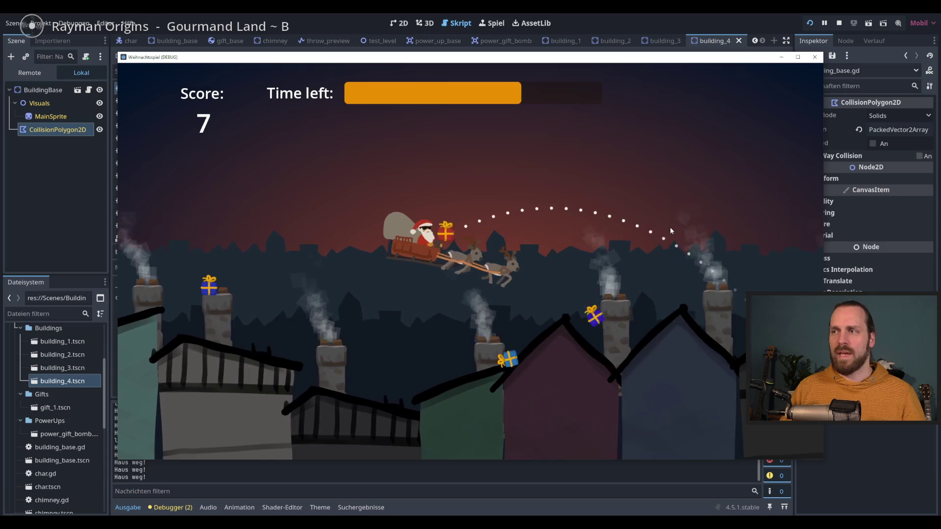
pyautogui.press('space')
pyautogui.press('space')
pyautogui.press('space')
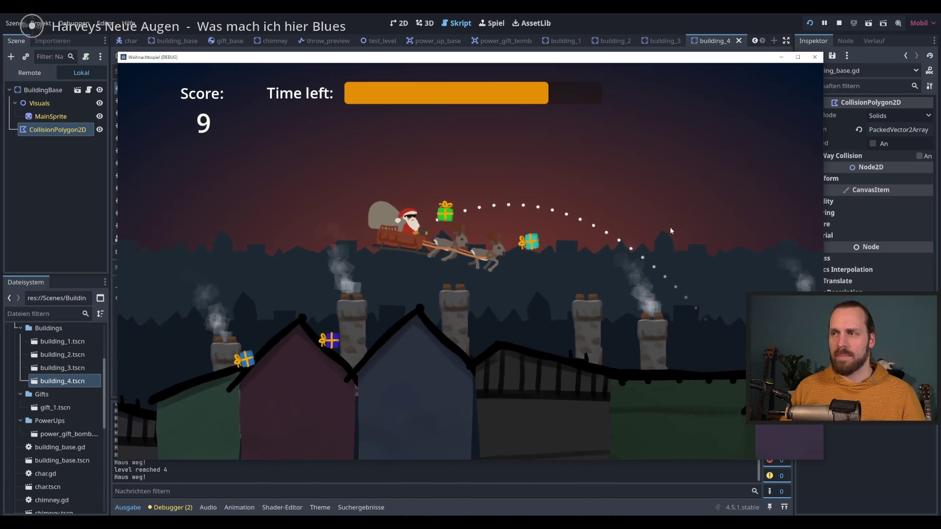
pyautogui.press('space')
pyautogui.press('space')
pyautogui.press('space')
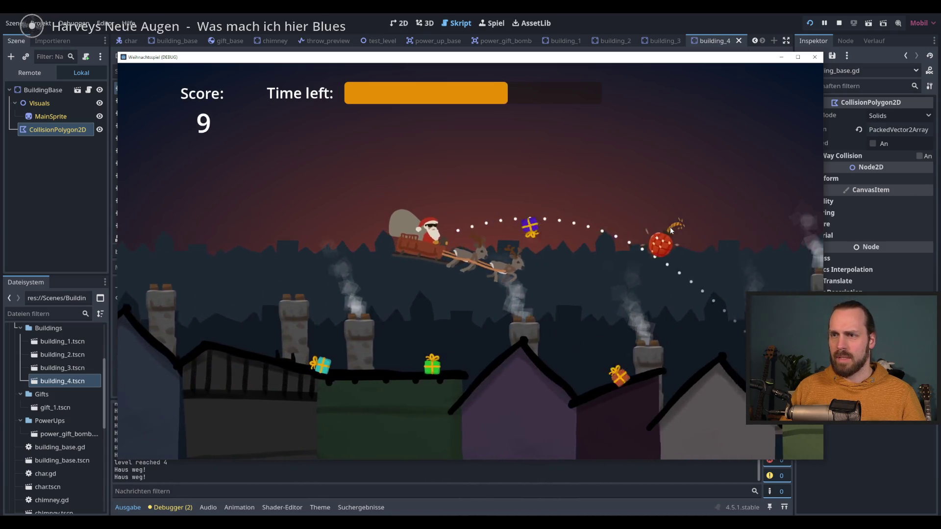
pyautogui.press('space')
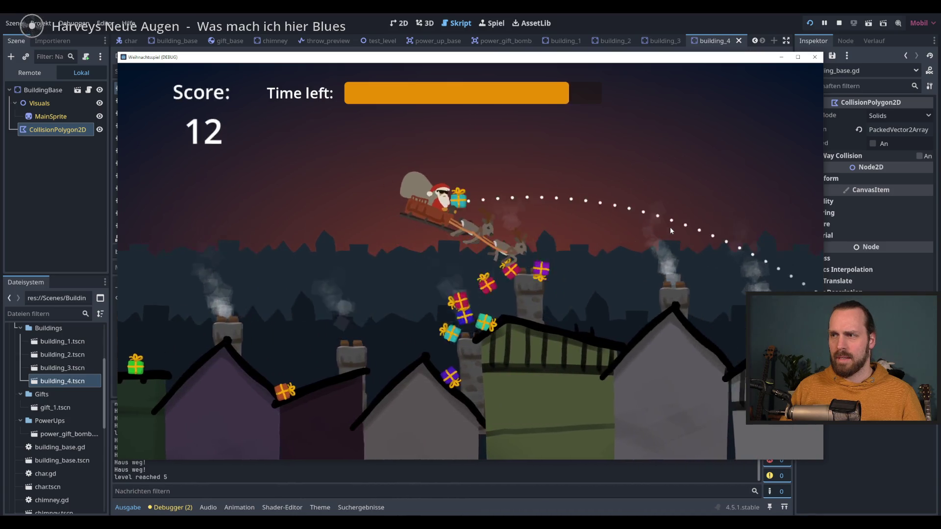
pyautogui.press('space')
pyautogui.press('space')
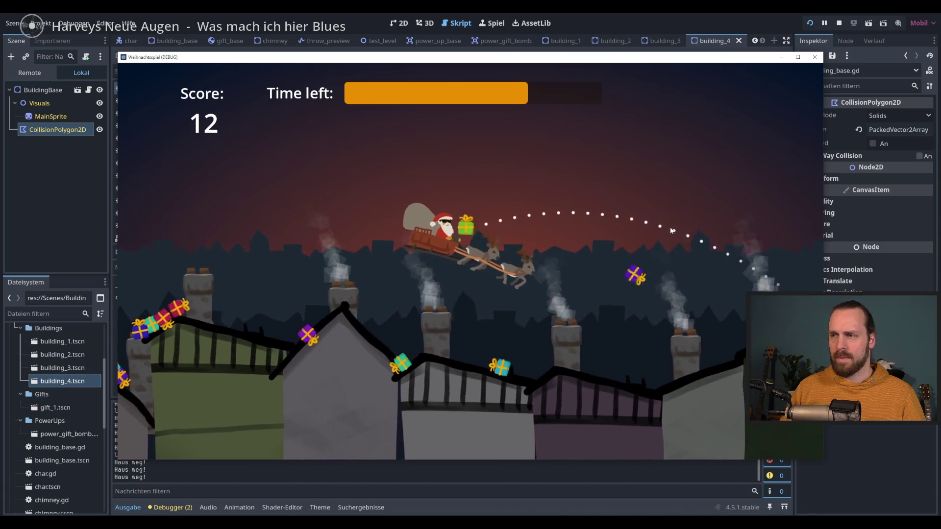
pyautogui.press('space')
pyautogui.press('space')
pyautogui.press('space')
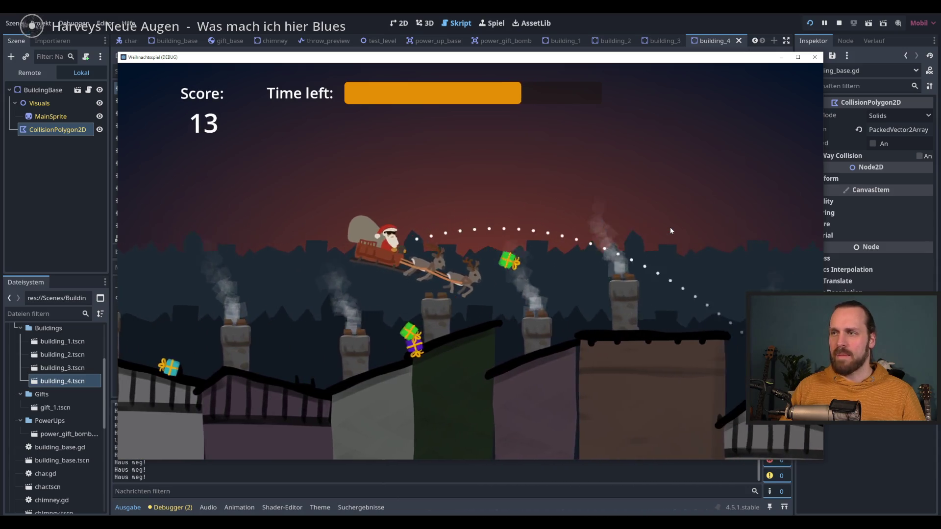
pyautogui.press('space')
pyautogui.press('space')
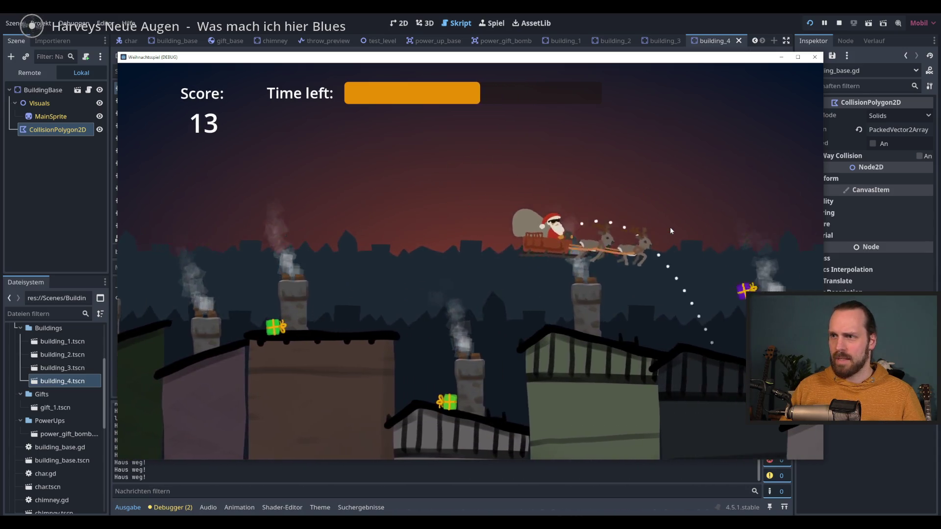
pyautogui.press('space')
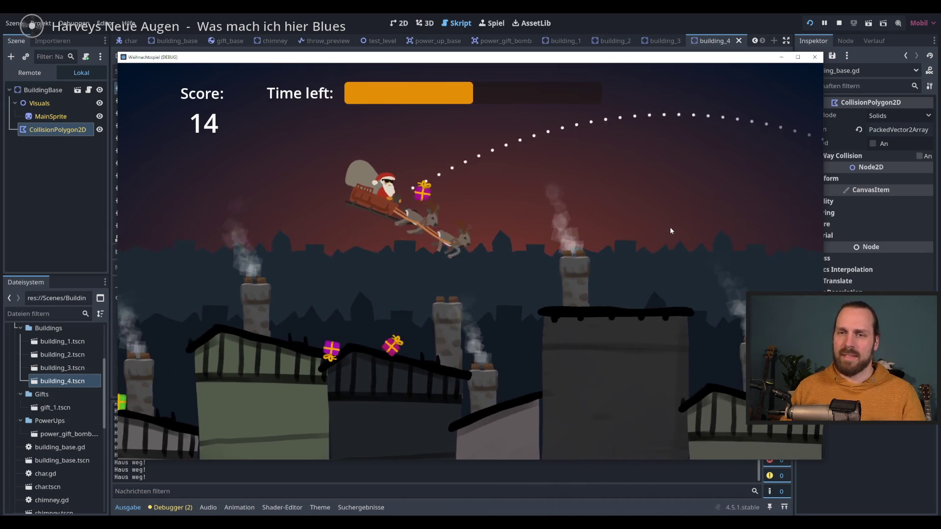
pyautogui.press('space')
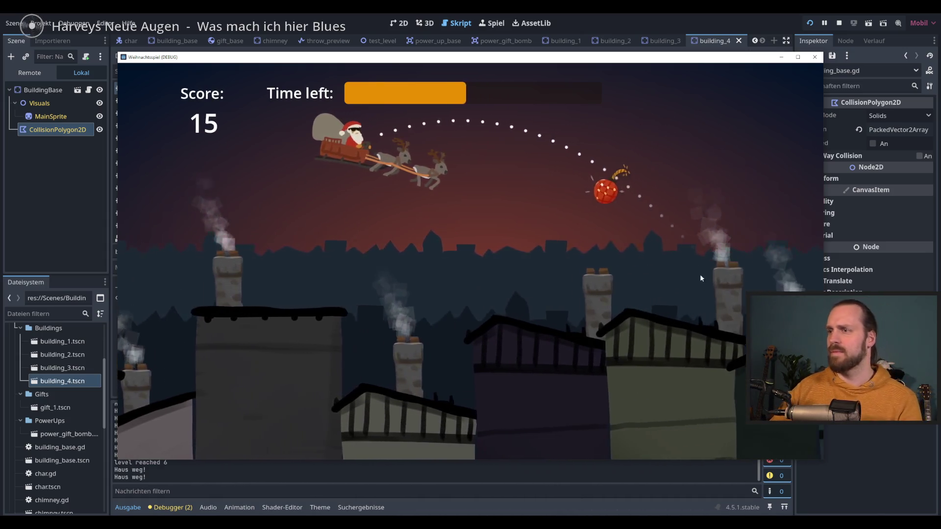
pyautogui.press('F8')
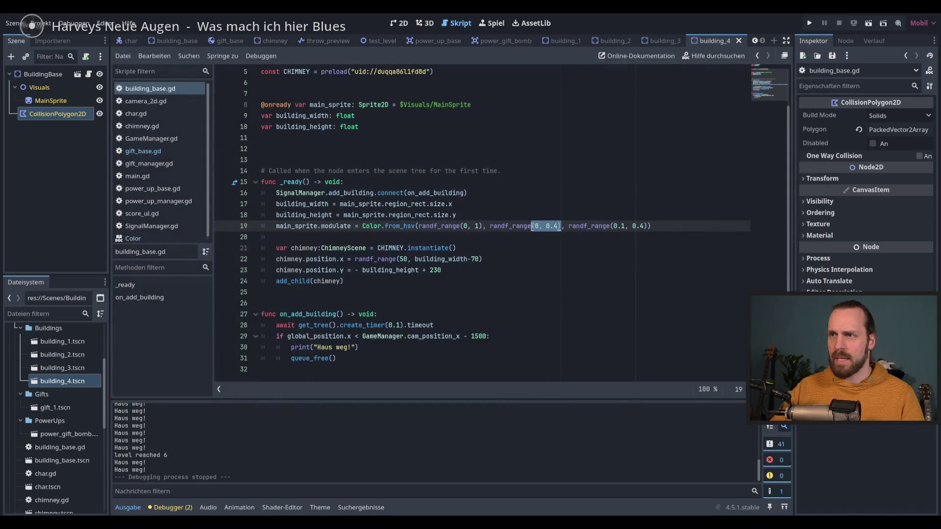
# - Change the saturation minimum on line 19 to 0.3
pyautogui.press('Down')
pyautogui.click(540, 226)
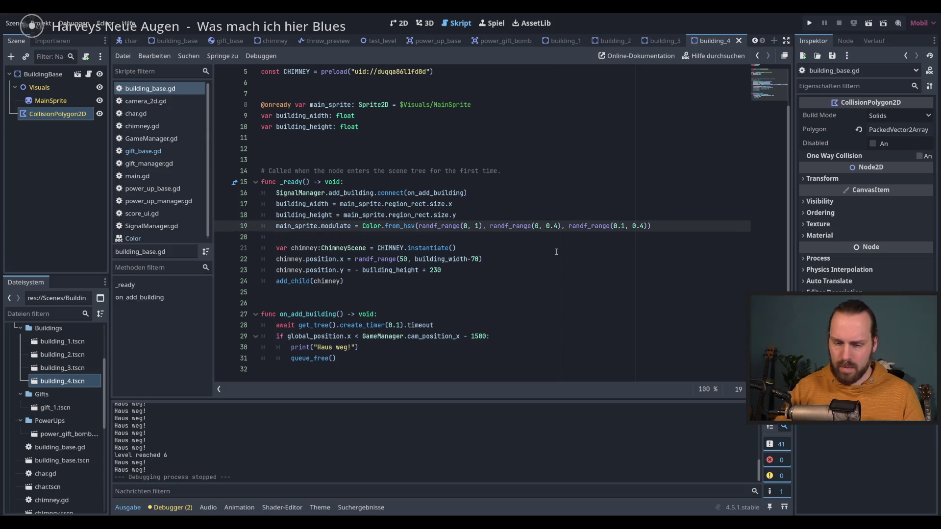
pyautogui.write('.1')
# - Run a short playtest throwing a few gifts, then stop the game
pyautogui.press('F5')
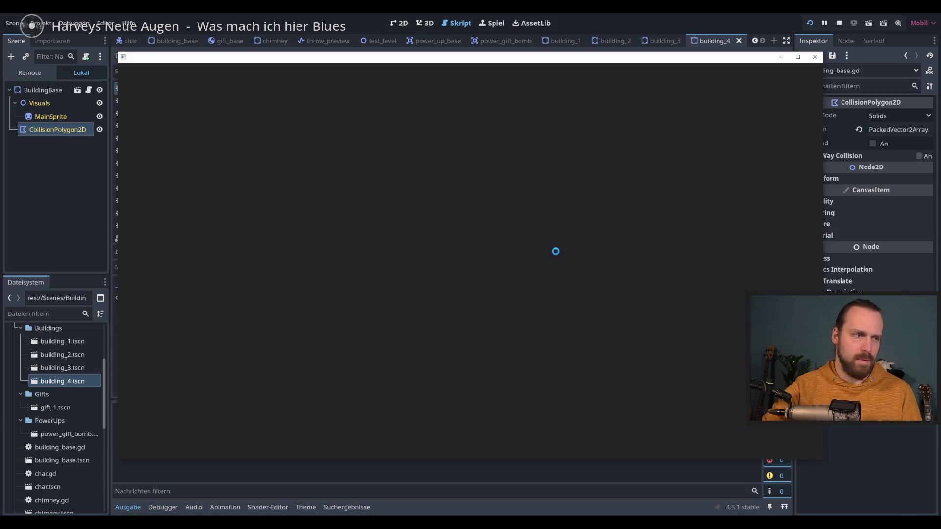
pyautogui.press('space')
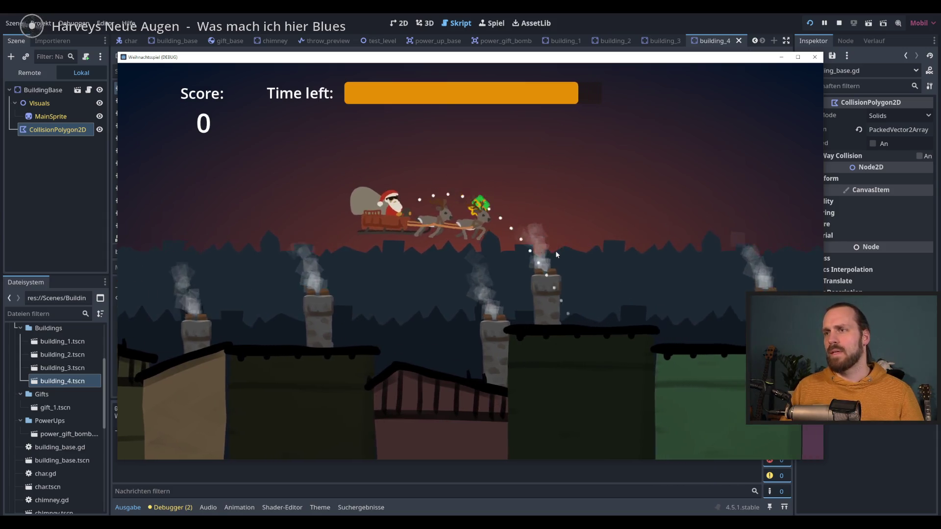
pyautogui.press('space')
pyautogui.press('space')
pyautogui.press('space')
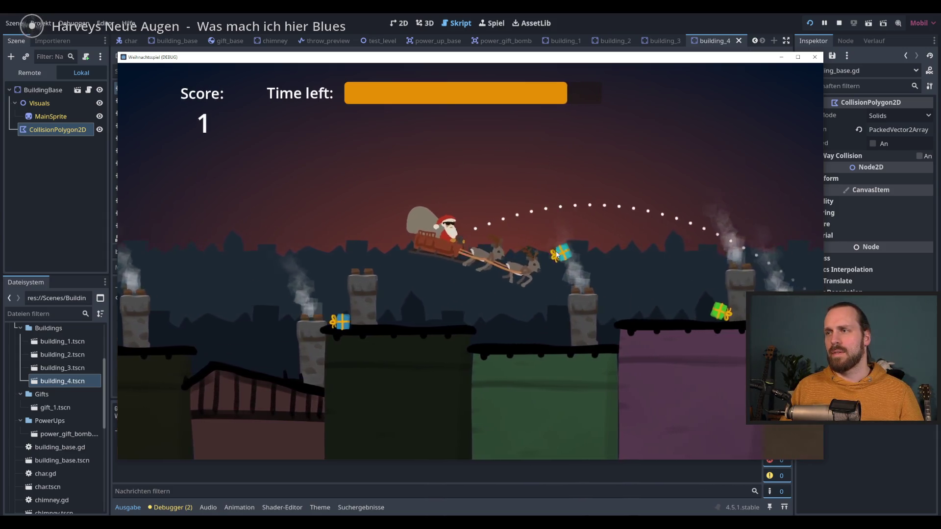
pyautogui.press('space')
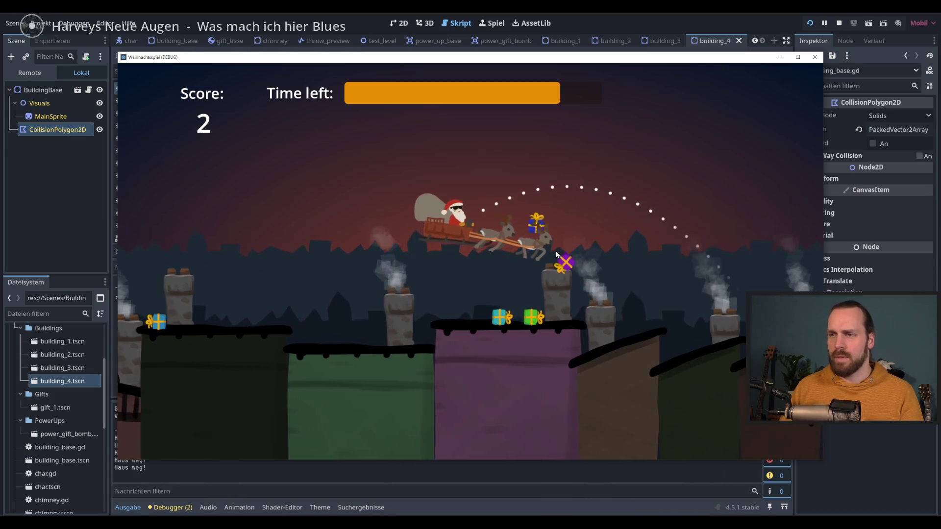
pyautogui.press('F8')
pyautogui.click(634, 226)
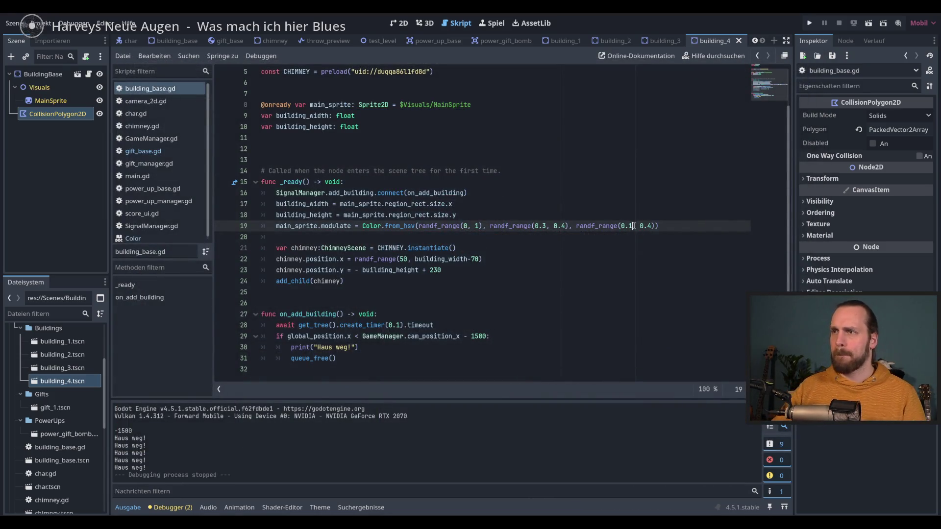
# - Set the saturation maximum to 0.5 and save building_base.gd
pyautogui.press('Right')
pyautogui.press('Right')
pyautogui.press('Right')
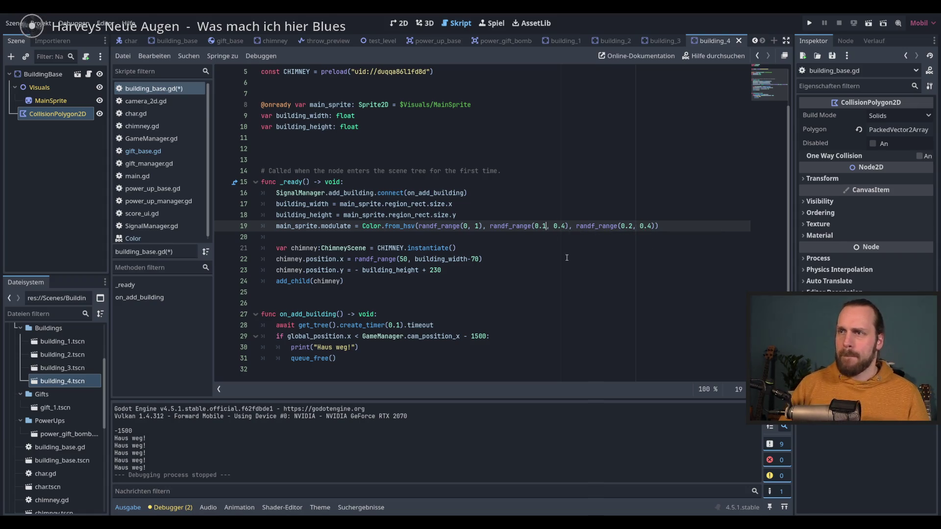
pyautogui.press('Right')
pyautogui.press('Right')
pyautogui.press('Right')
pyautogui.press('BackSpace')
pyautogui.write('5')
pyautogui.press('End')
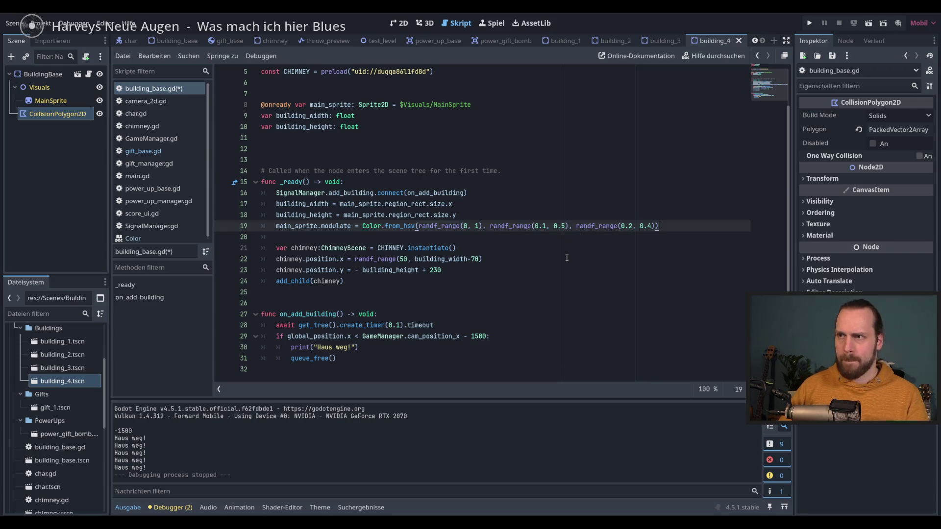
pyautogui.hotkey('ctrl', 's')
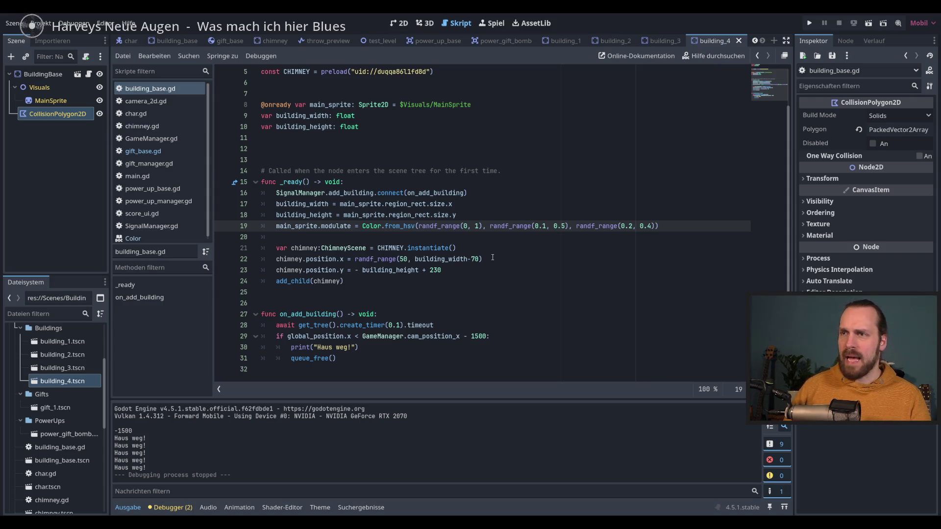
# - Add a new empty line below the colour line
pyautogui.scroll(1, 449, 164)
pyautogui.scroll(-1, 449, 164)
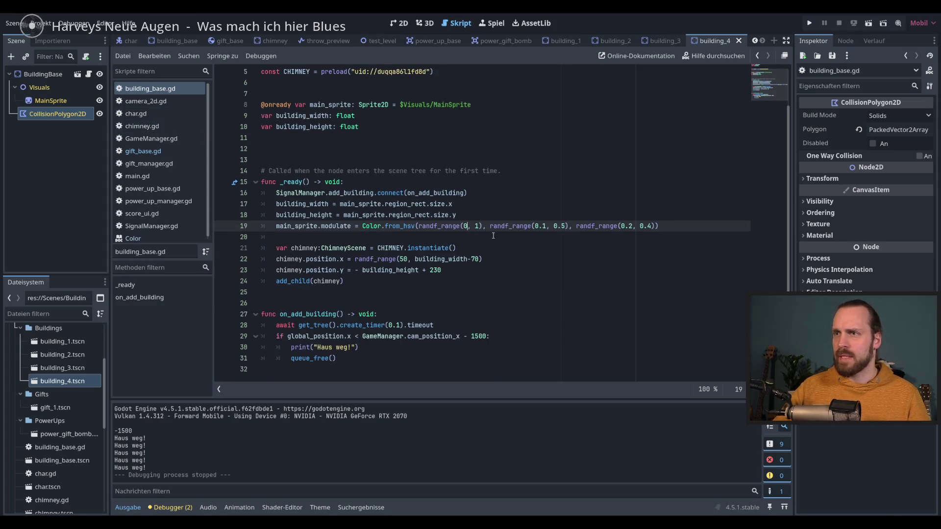
pyautogui.hotkey('ctrl', 'Right')
pyautogui.hotkey('ctrl', 'Right')
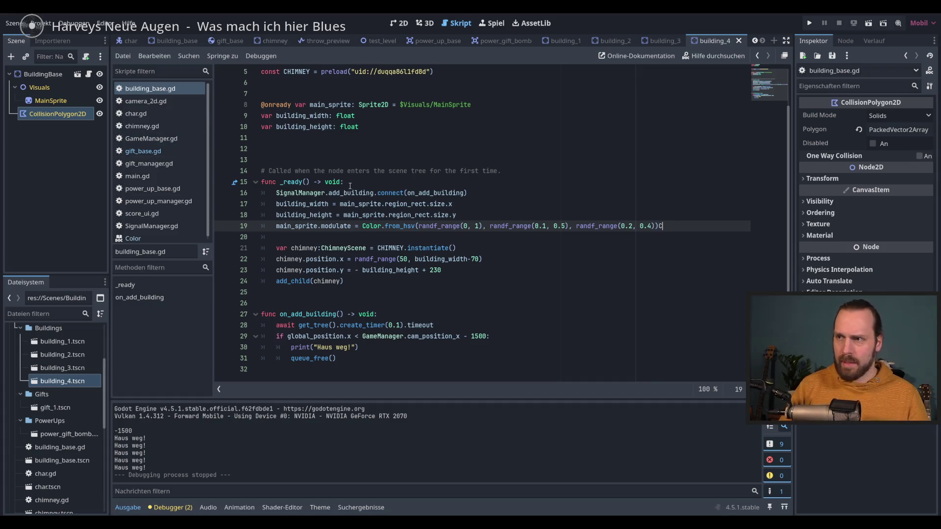
pyautogui.press('Return')
# - Write an inline Color() value on the new line
pyautogui.write('Color.')
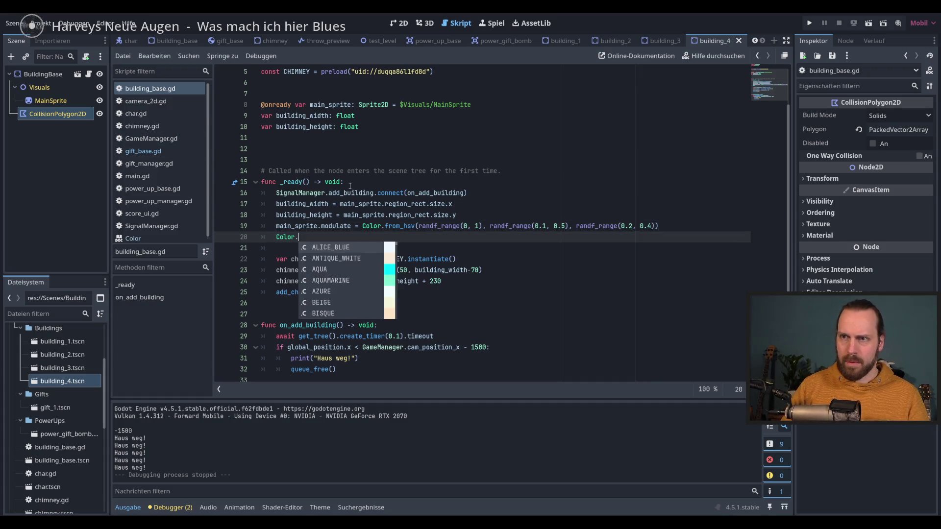
pyautogui.press('Return')
pyautogui.press('Return')
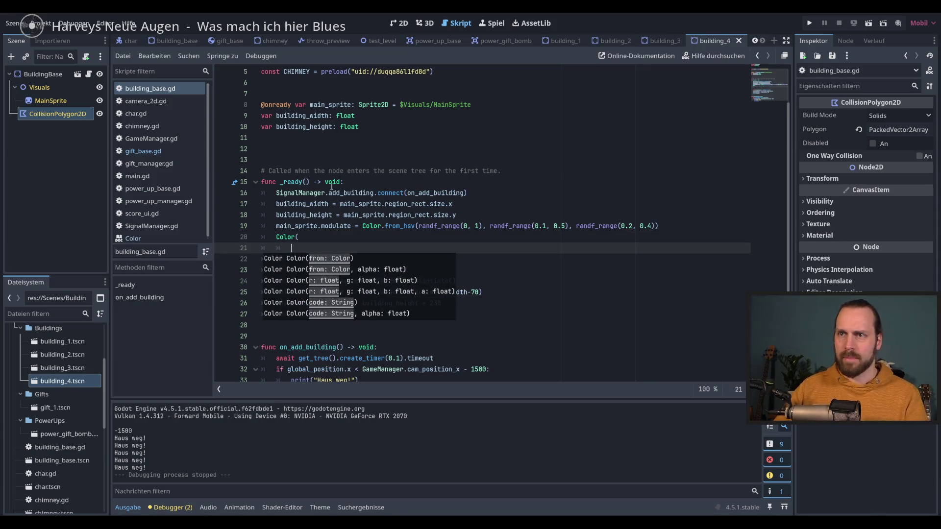
pyautogui.press('BackSpace')
pyautogui.press('BackSpace')
pyautogui.write(')')
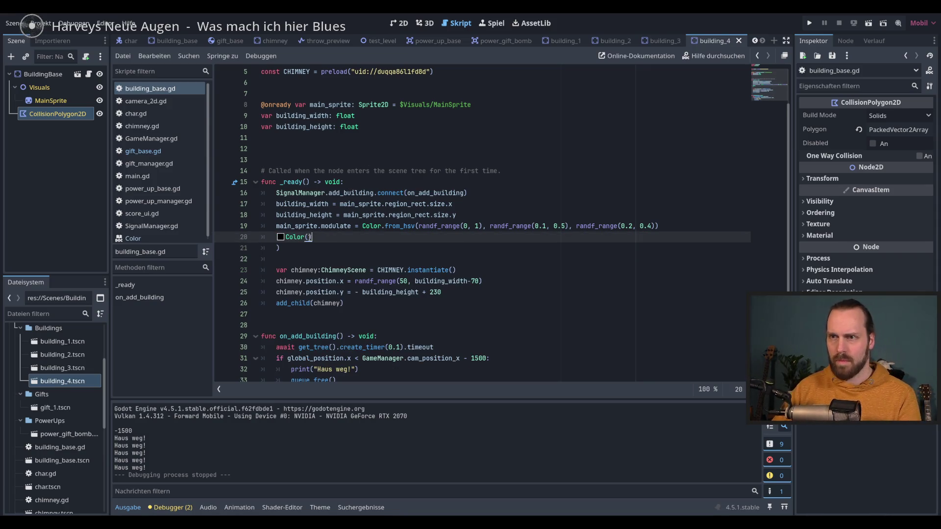
# - Pick a warm orange Color(0.9, 0.36, 0.0, 1.0) in the inline picker, then delete the line
pyautogui.click(280, 236)
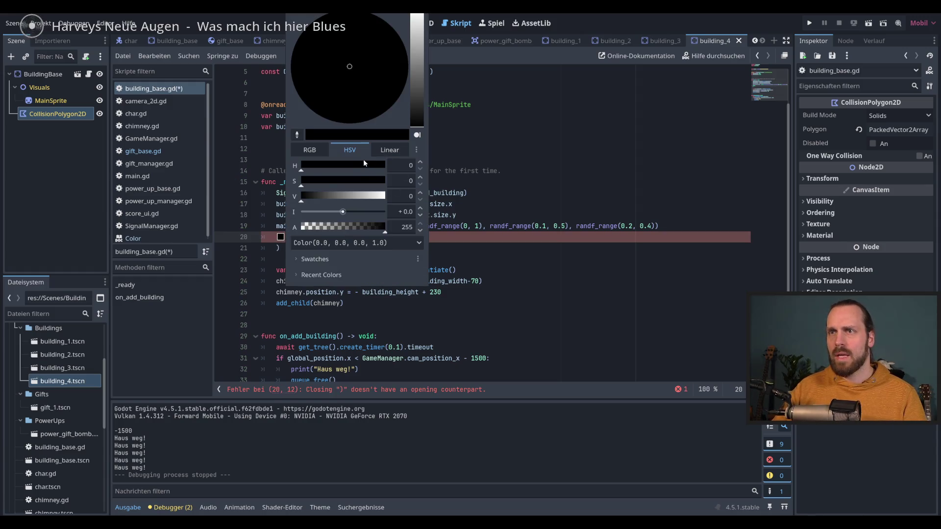
pyautogui.click(412, 100)
pyautogui.click(393, 104)
pyautogui.click(417, 24)
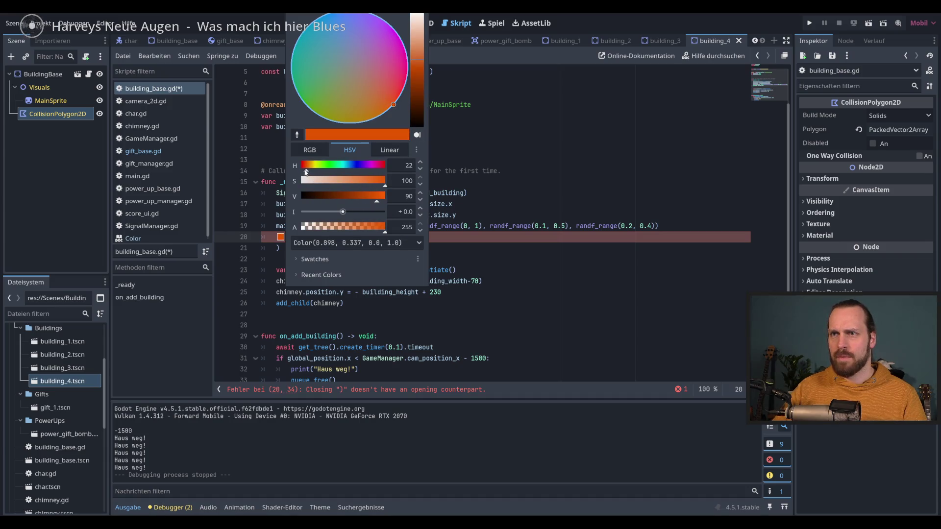
pyautogui.moveTo(308, 172)
pyautogui.mouseDown()
pyautogui.moveTo(373, 173)
pyautogui.moveTo(307, 172)
pyautogui.moveTo(316, 171)
pyautogui.mouseUp()
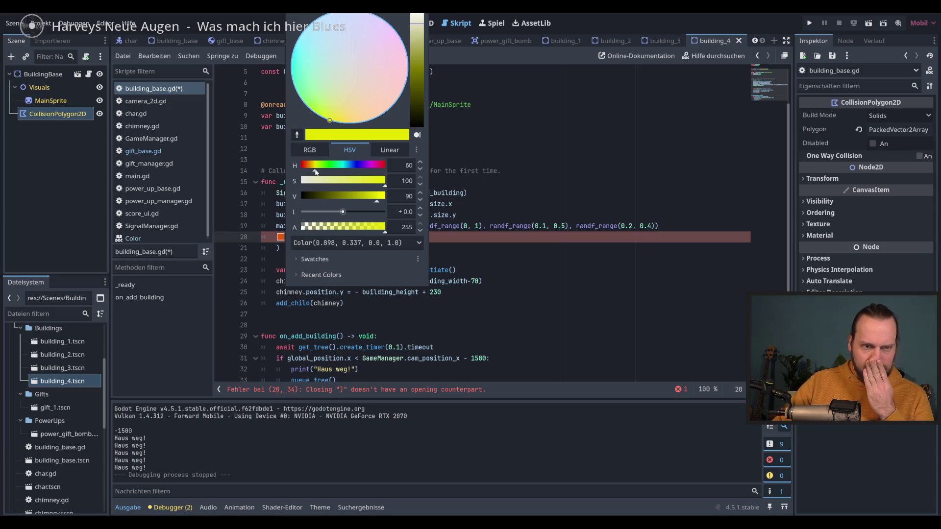
pyautogui.moveTo(315, 172); pyautogui.dragTo(309, 172)
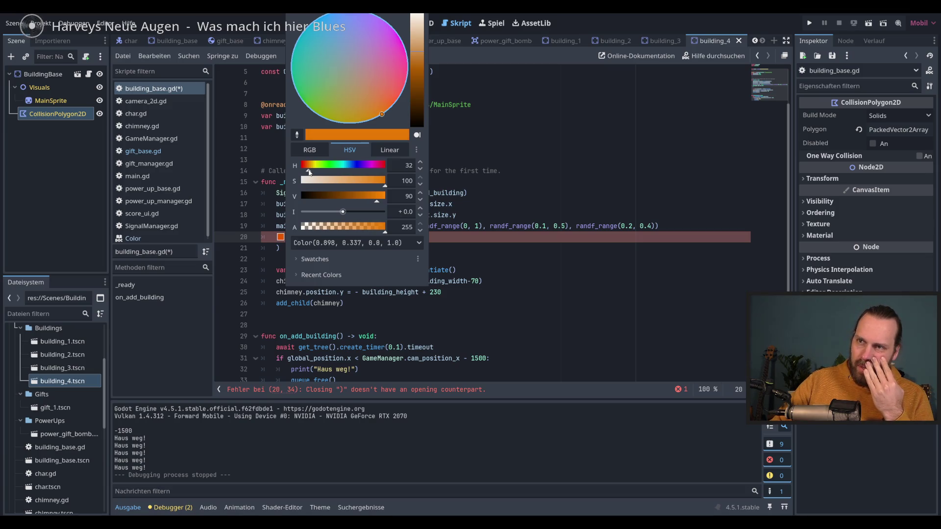
pyautogui.moveTo(308, 172); pyautogui.dragTo(307, 171)
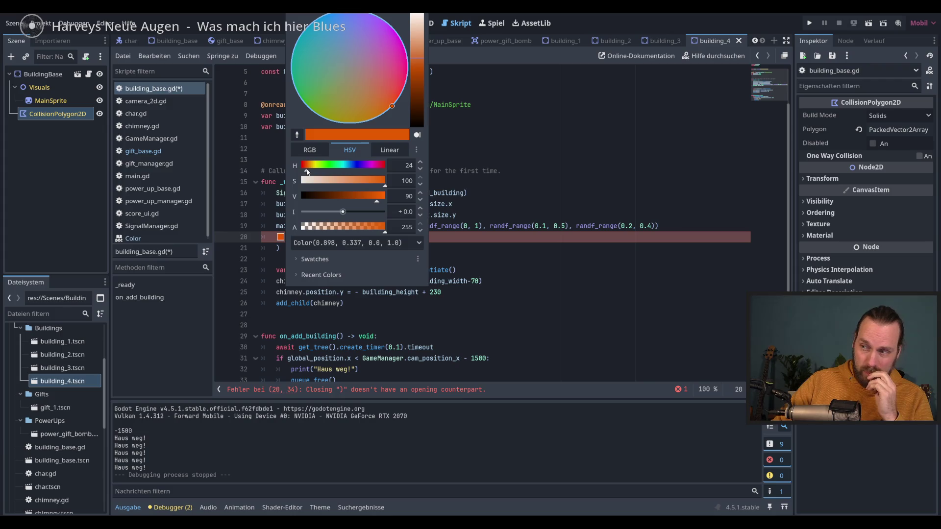
pyautogui.moveTo(308, 171); pyautogui.dragTo(308, 171)
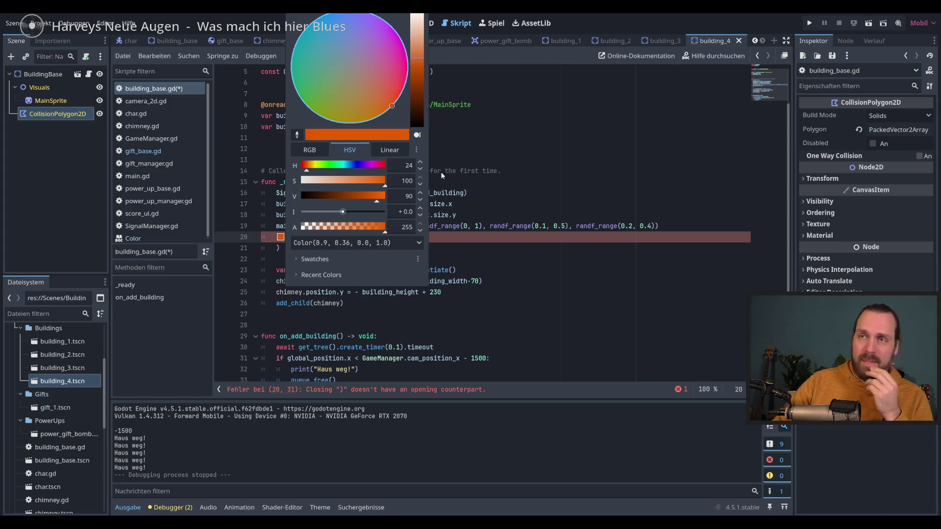
pyautogui.click(637, 23)
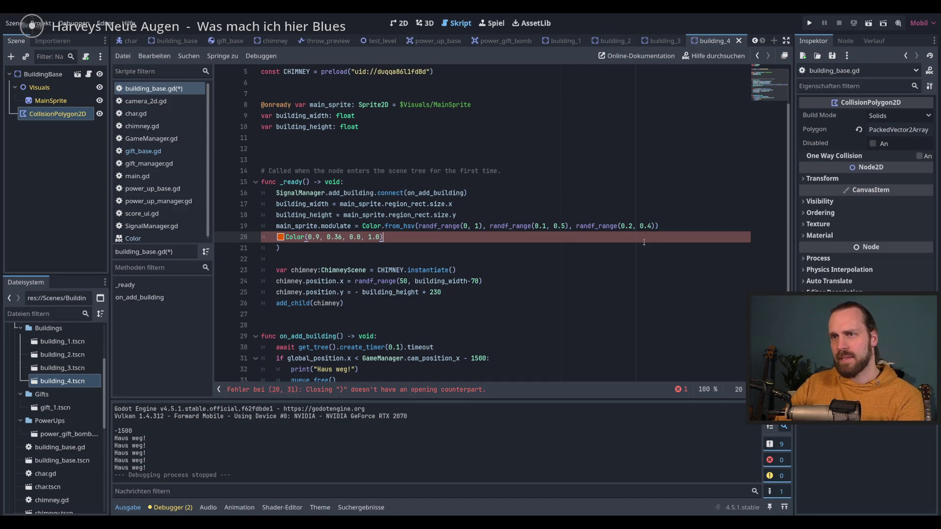
pyautogui.hotkey('ctrl', 'shift', 'k')
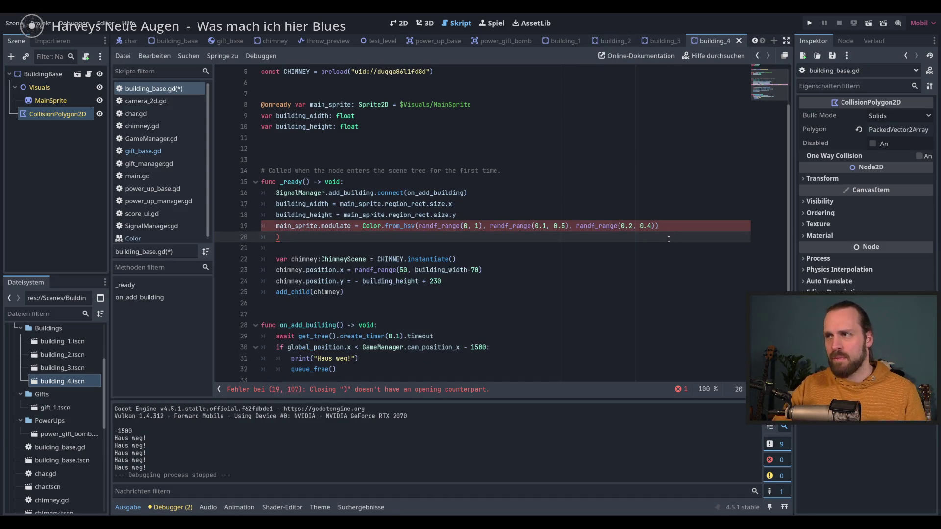
# - Join the stray closing bracket back onto line 19 to clear the error
pyautogui.moveTo(672, 237); pyautogui.dragTo(672, 225)
pyautogui.press('BackSpace')
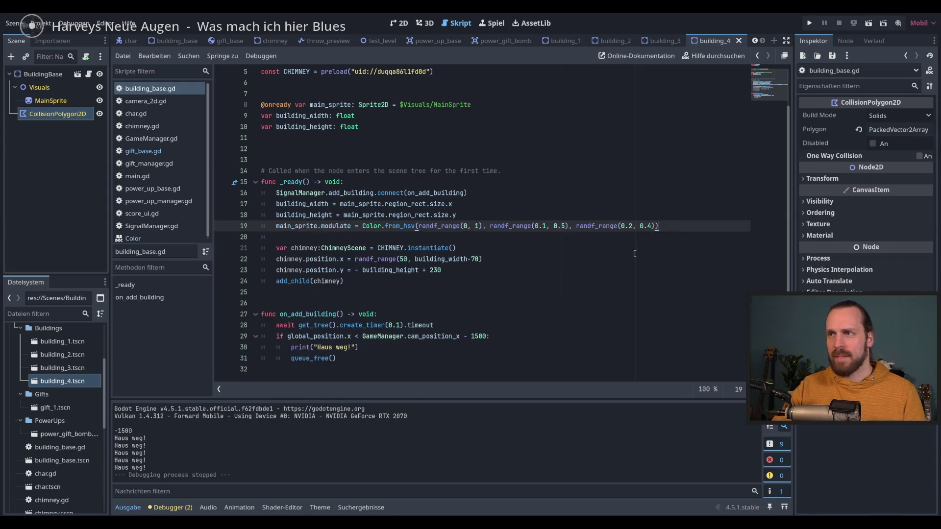
pyautogui.click(635, 248)
# - Playtest the game, throwing gifts onto chimneys to reach a score of 5, then stop
pyautogui.press('F5')
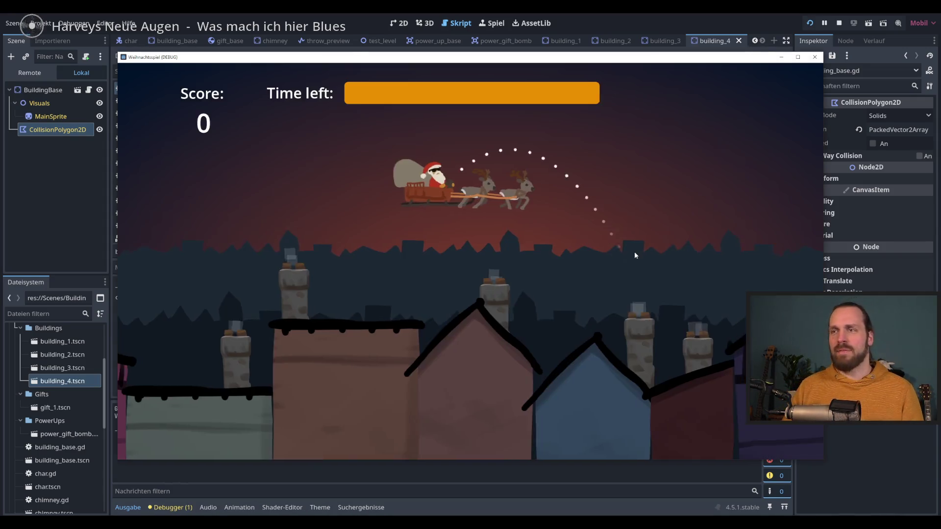
pyautogui.click(634, 251)
pyautogui.click(634, 252)
pyautogui.click(634, 252)
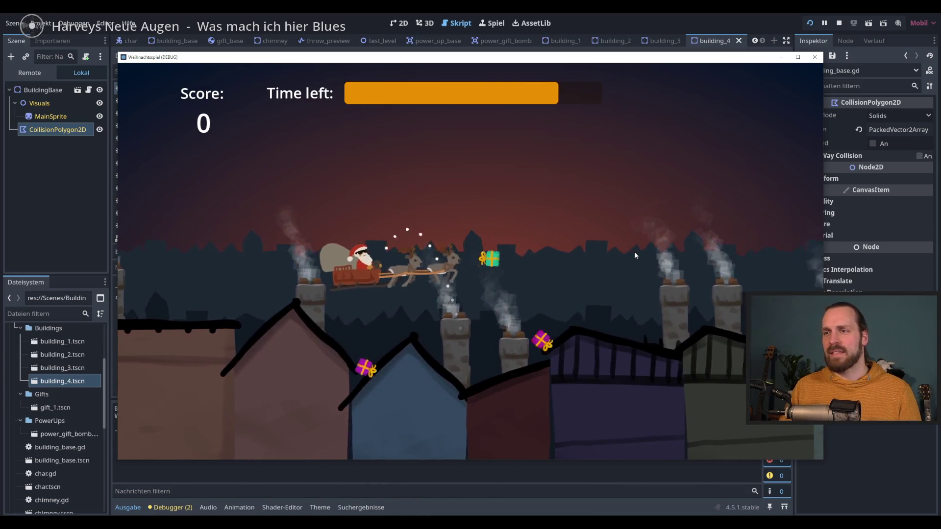
pyautogui.click(634, 251)
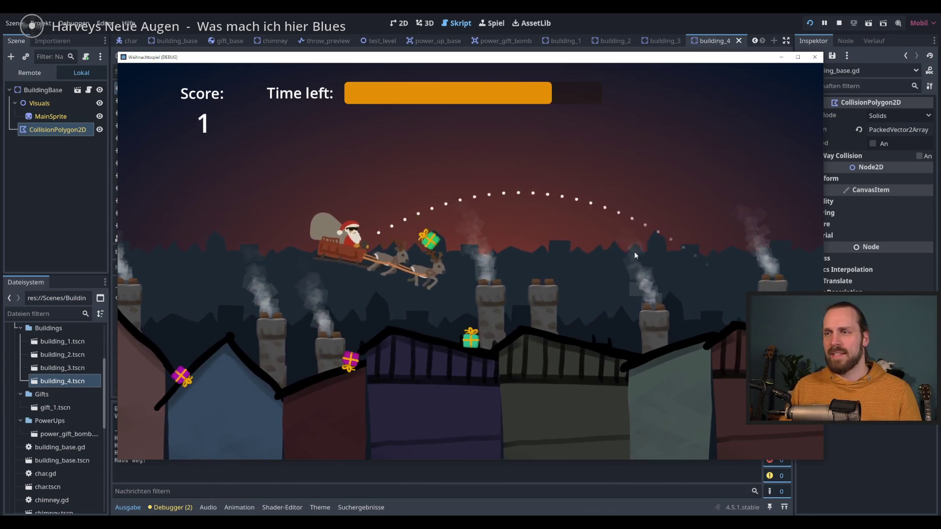
pyautogui.click(634, 251)
pyautogui.click(634, 251)
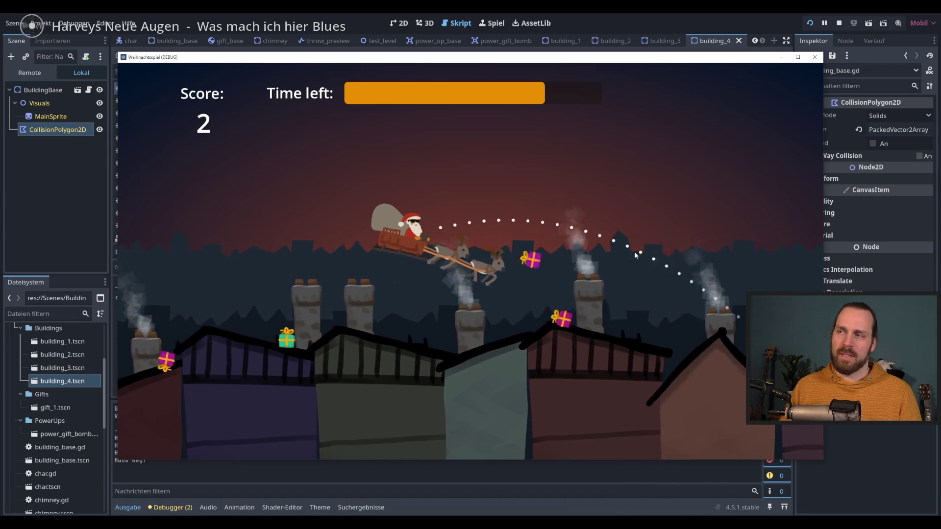
pyautogui.click(634, 251)
pyautogui.click(634, 251)
pyautogui.click(634, 251)
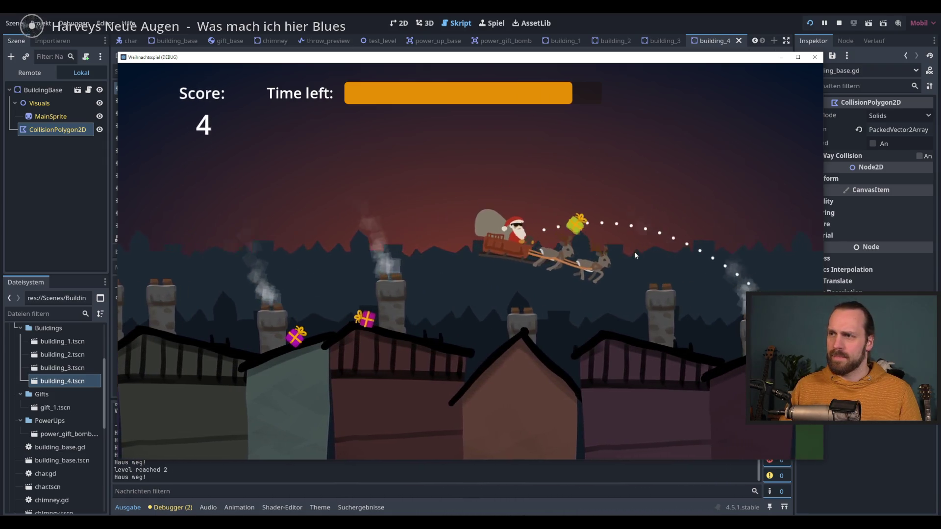
pyautogui.click(634, 251)
pyautogui.click(634, 252)
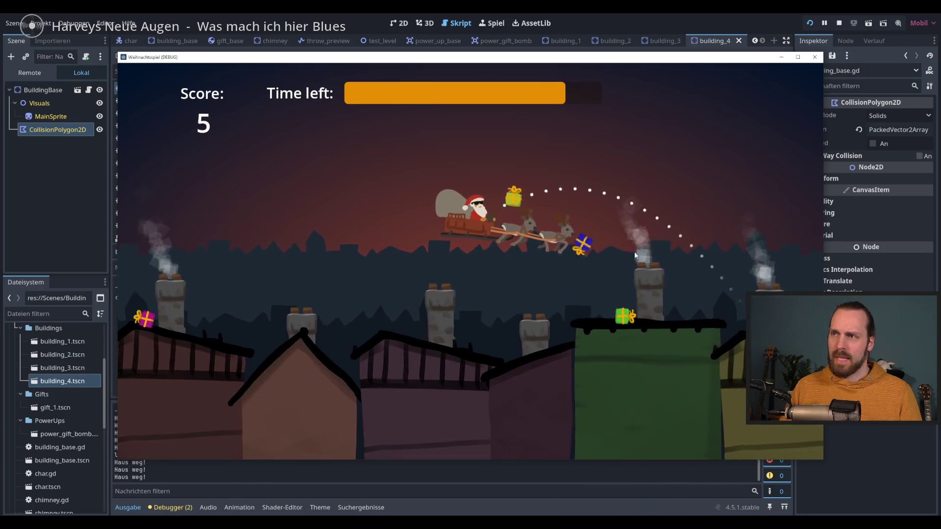
pyautogui.click(634, 251)
pyautogui.press('F8')
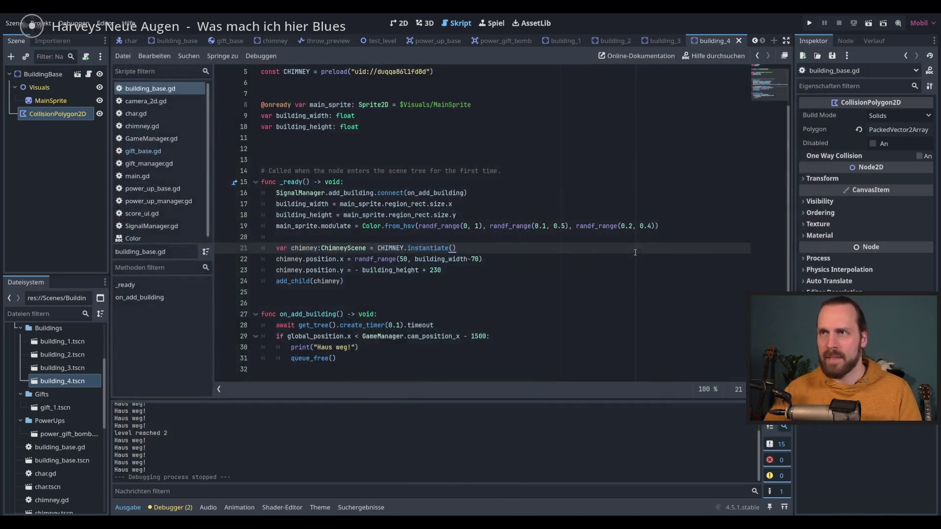
# - In the 2D view, close the building_1 through building_4 scene tabs
pyautogui.click(399, 23)
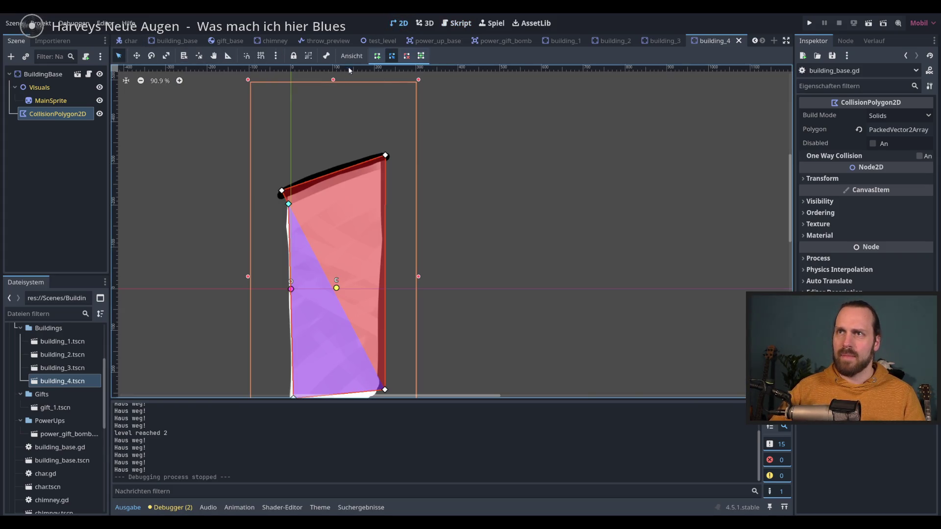
pyautogui.scroll(-2, 288, 99)
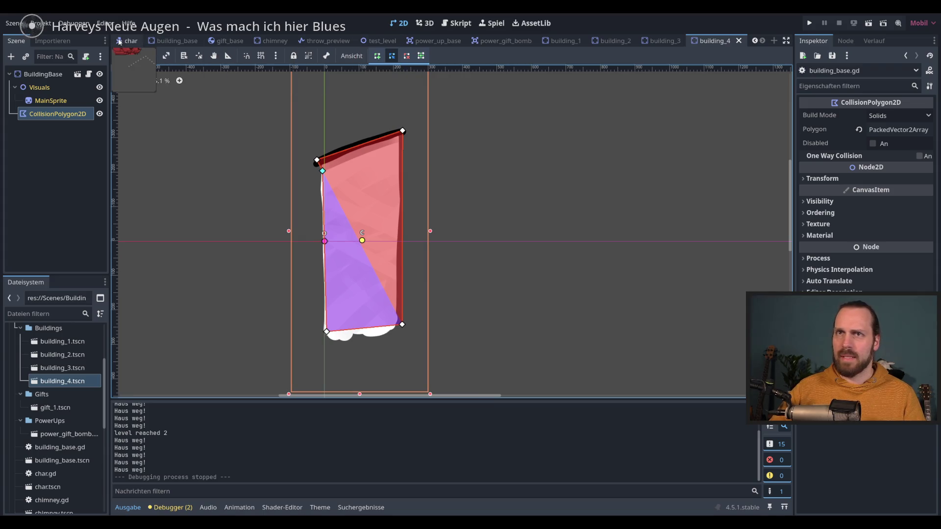
pyautogui.click(564, 41)
pyautogui.click(586, 41)
pyautogui.click(603, 40)
pyautogui.click(622, 41)
pyautogui.click(646, 42)
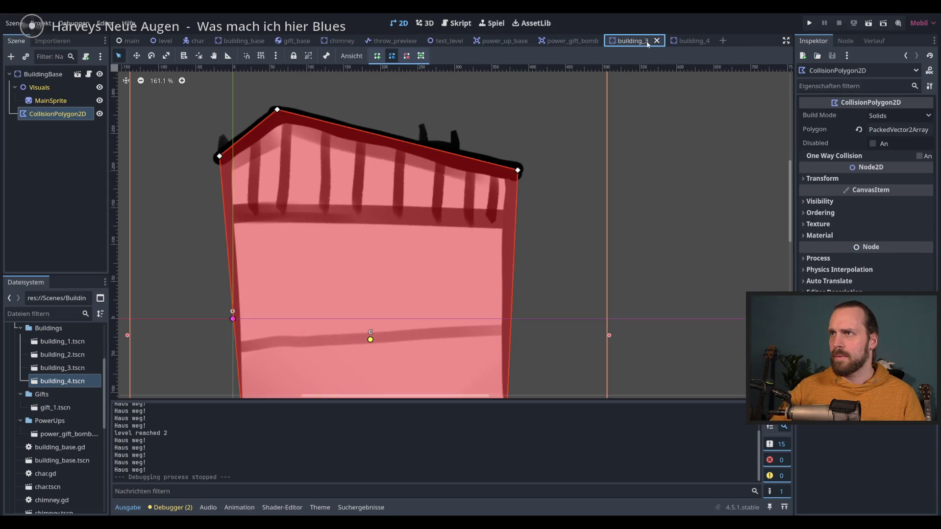
pyautogui.click(656, 42)
pyautogui.click(657, 41)
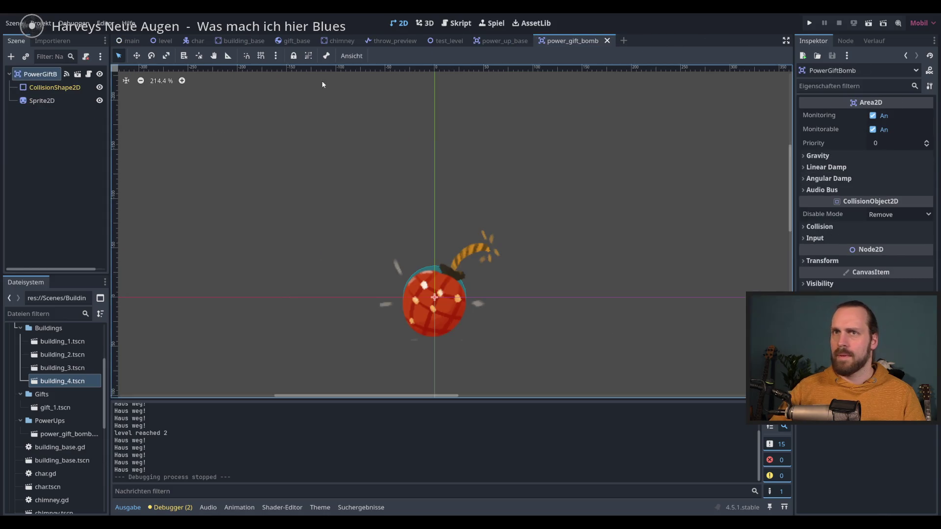
# - Close the power_up_base and power_gift_bomb scenes and show building_base
pyautogui.click(130, 41)
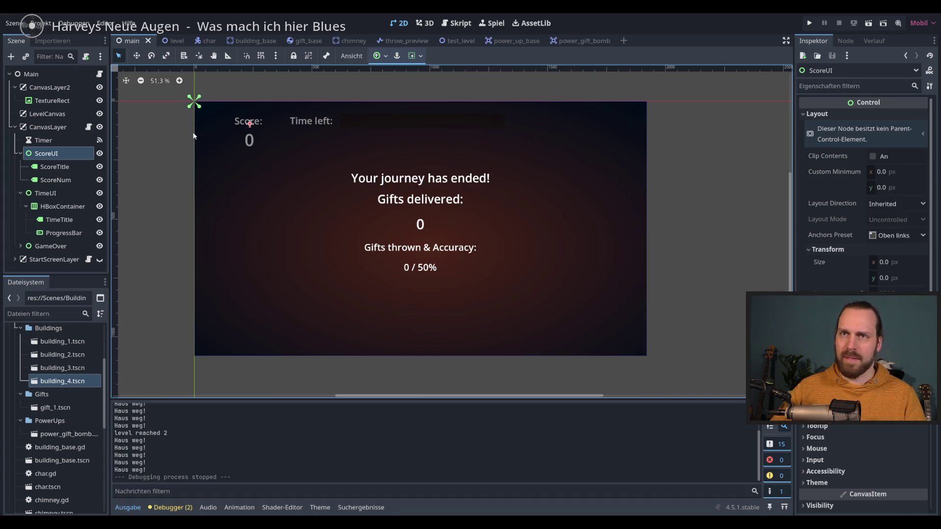
pyautogui.scroll(2, 259, 132)
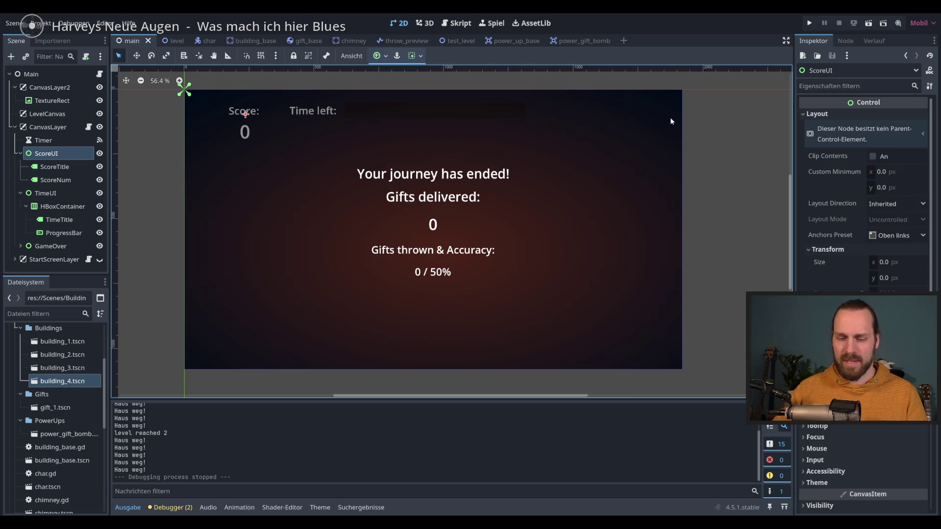
pyautogui.click(512, 42)
pyautogui.middleClick(514, 43)
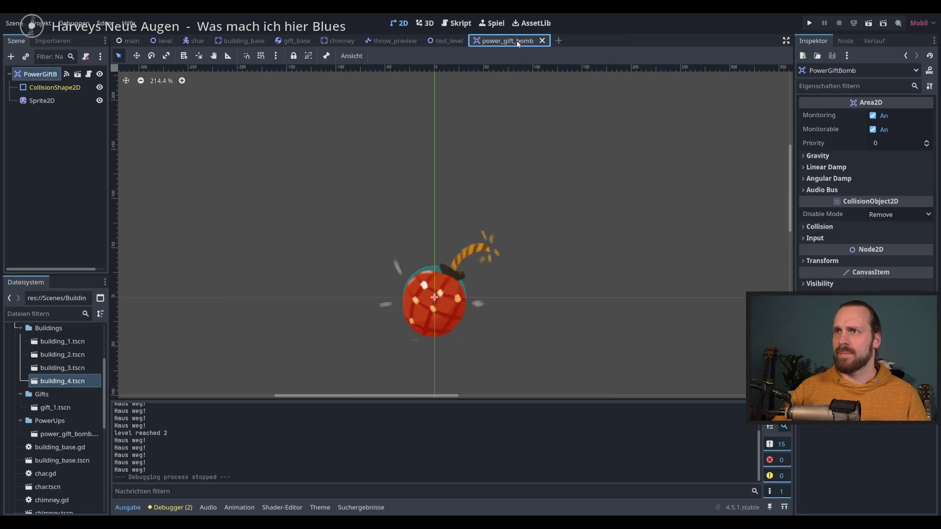
pyautogui.click(542, 41)
pyautogui.click(245, 43)
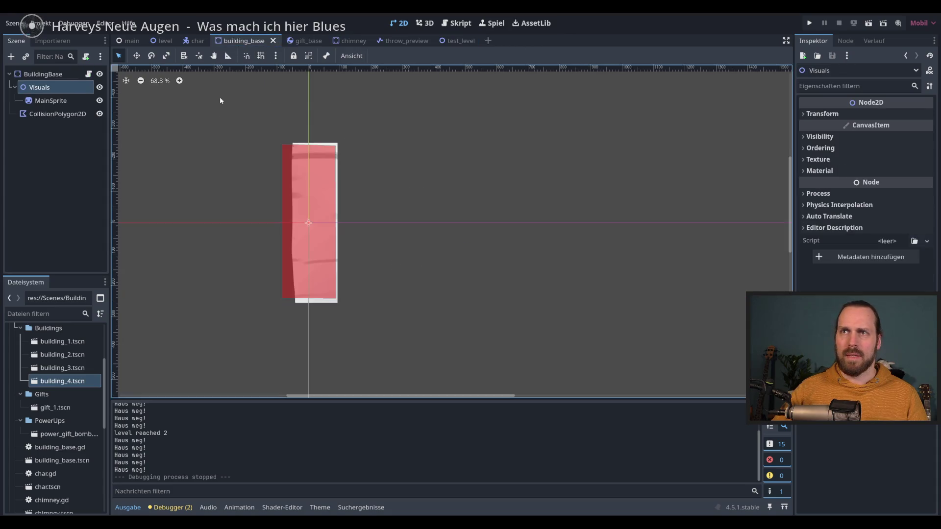
# - Open building_base.gd and review where building_width and building_height are used
pyautogui.click(89, 74)
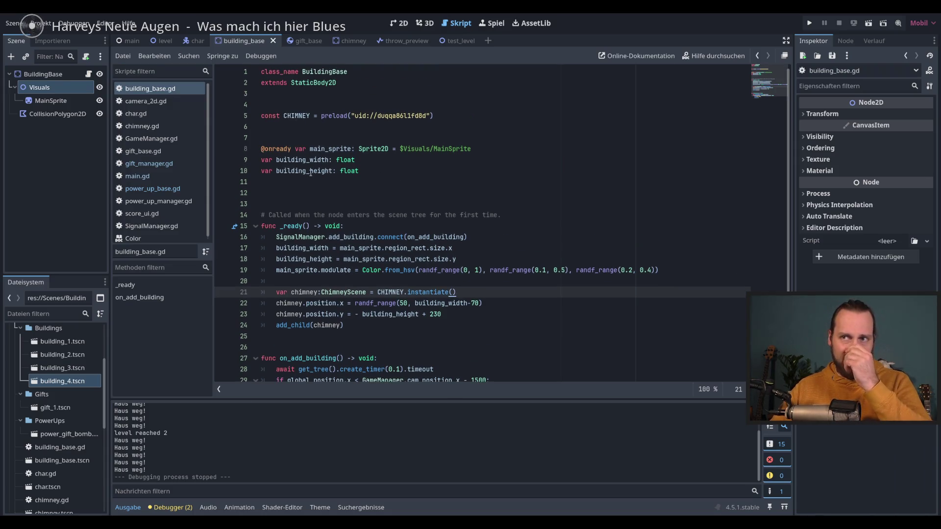
pyautogui.doubleClick(304, 163)
pyautogui.doubleClick(304, 171)
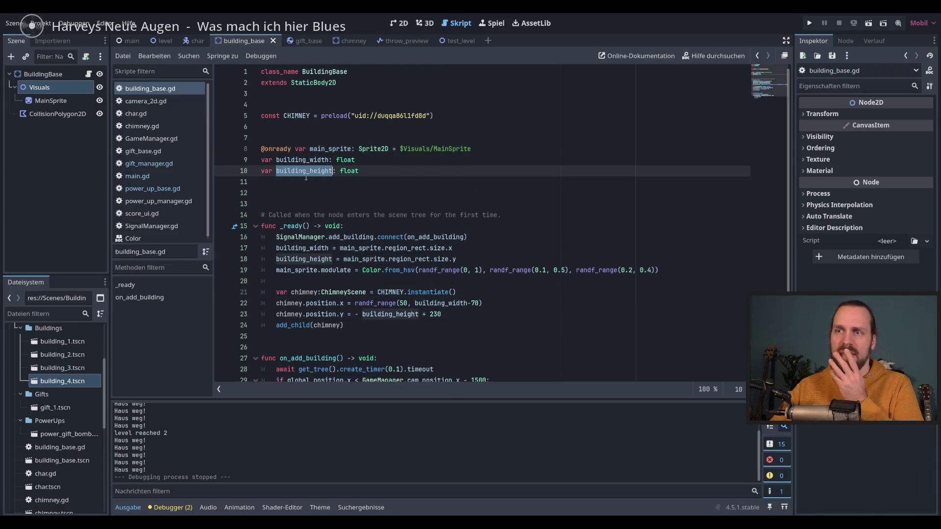
pyautogui.scroll(-2, 464, 289)
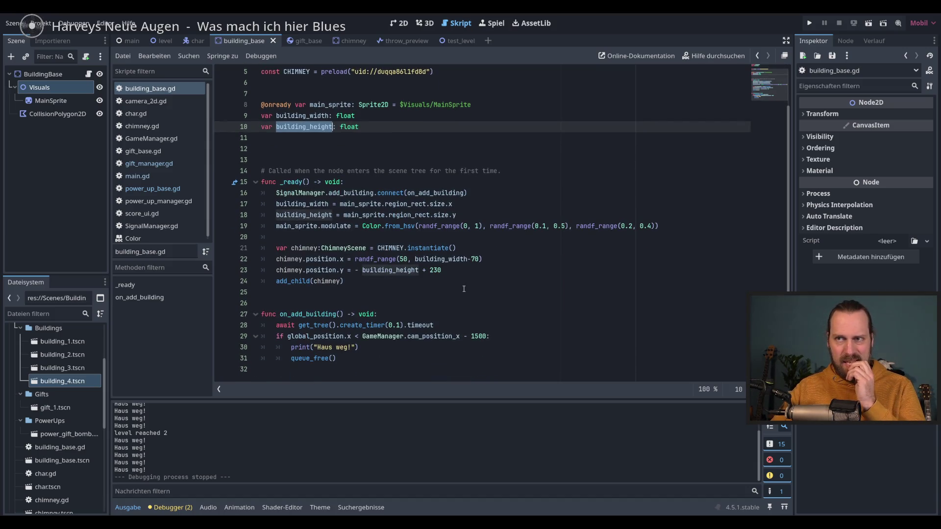
pyautogui.scroll(2, 464, 289)
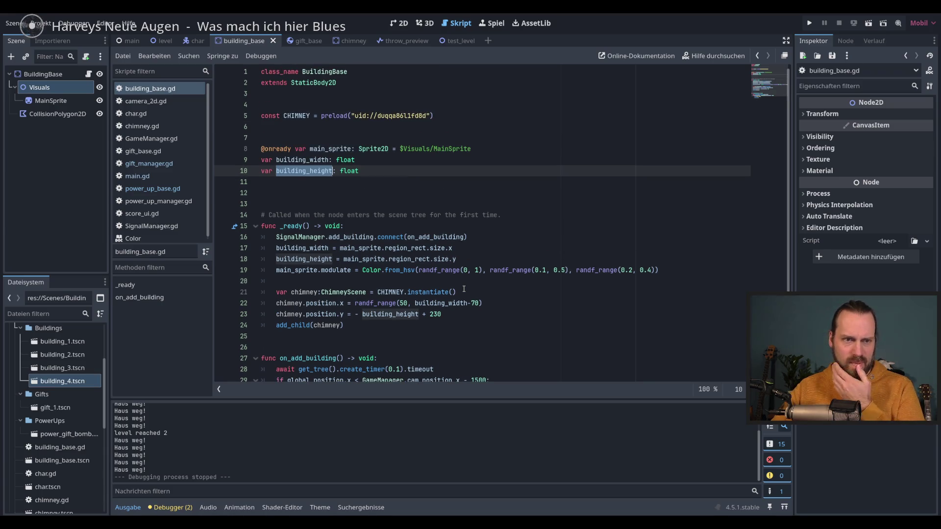
pyautogui.click(511, 303)
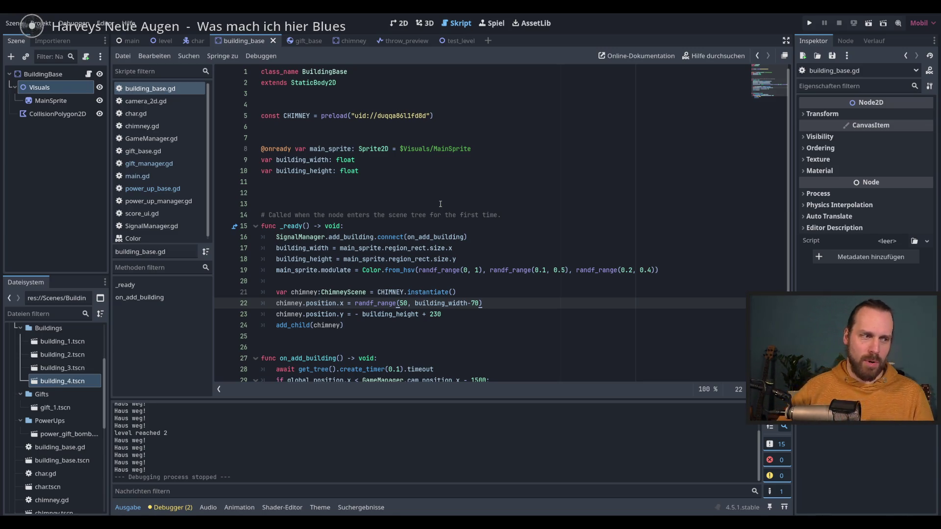
pyautogui.scroll(-2, 317, 129)
pyautogui.scroll(2, 353, 181)
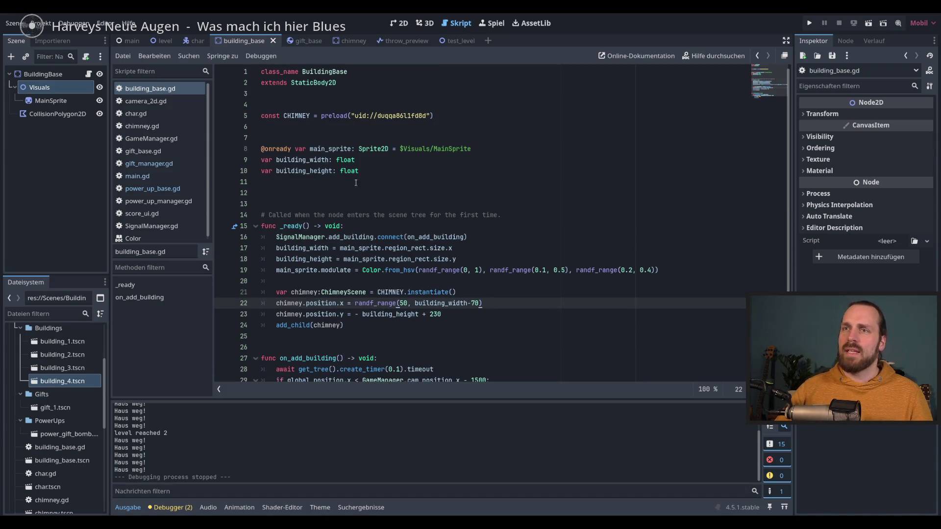
pyautogui.click(307, 161)
pyautogui.doubleClick(306, 171)
pyautogui.doubleClick(307, 161)
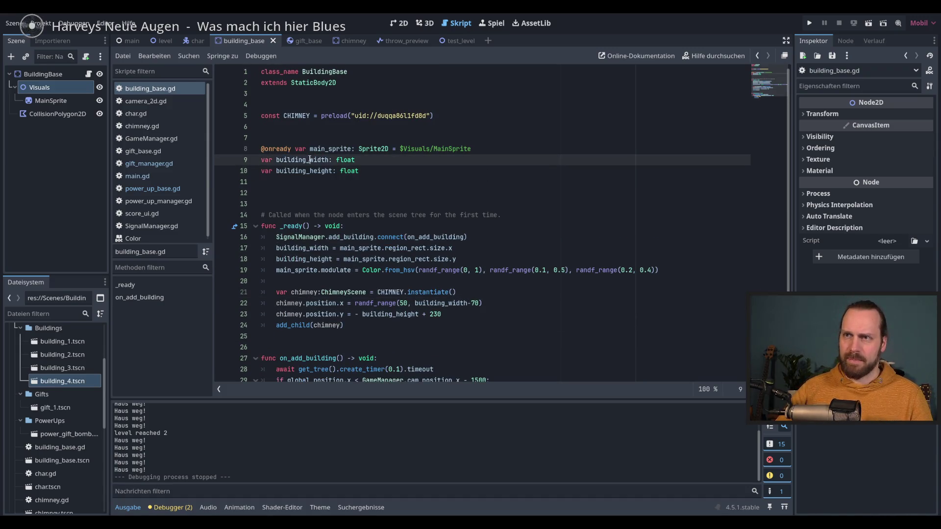
# - Insert a blank line below the CHIMNEY preload constant
pyautogui.click(401, 248)
pyautogui.click(474, 259)
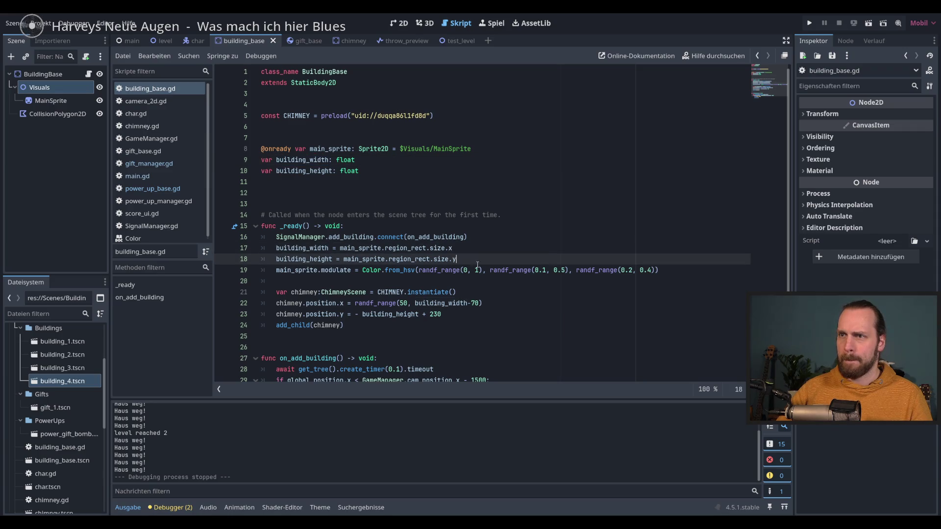
pyautogui.scroll(-2, 475, 291)
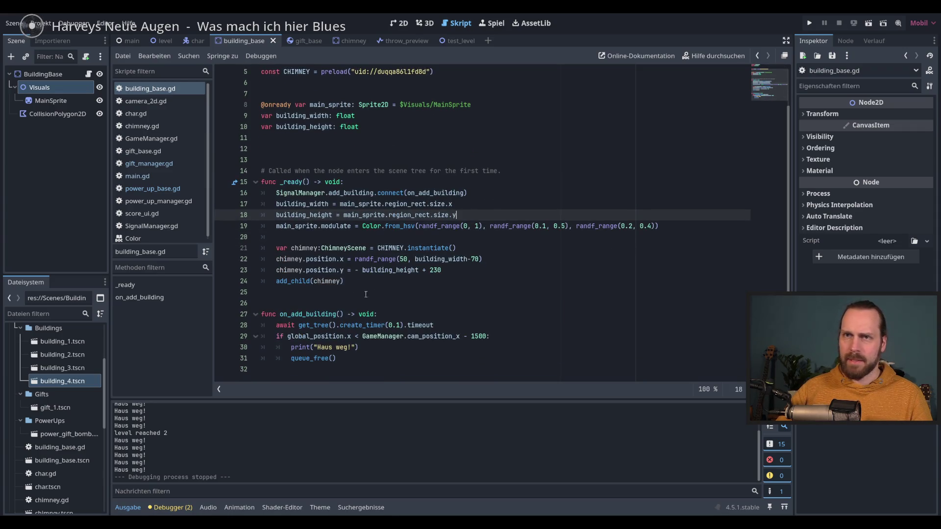
pyautogui.scroll(2, 414, 215)
pyautogui.click(439, 117)
pyautogui.press('Return')
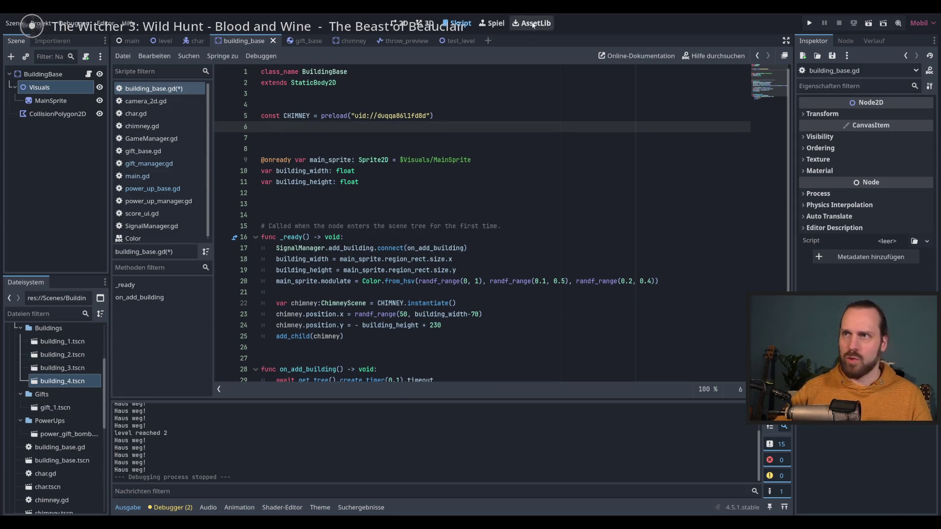
pyautogui.hotkey('ctrl', 'n')
# - Create a Node2D root for the new scene, leaving its type unchanged
pyautogui.click(50, 88)
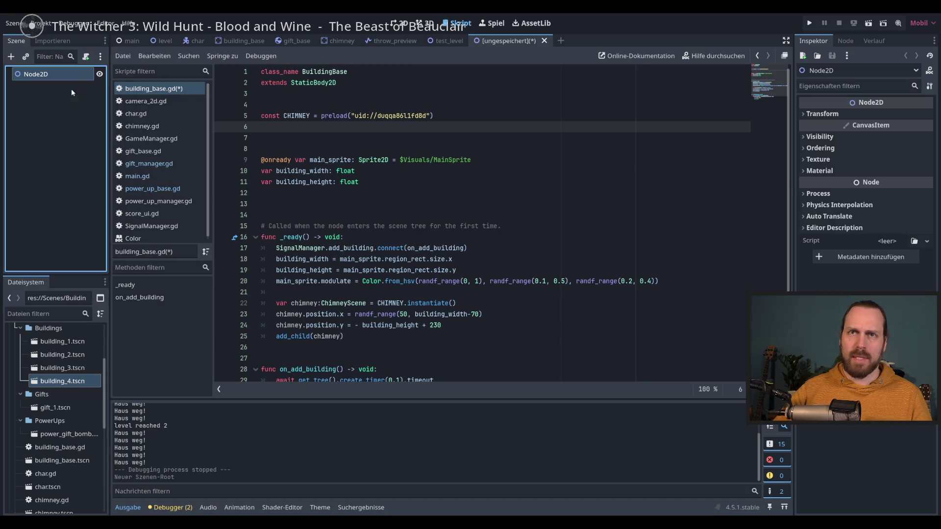
pyautogui.click(803, 137)
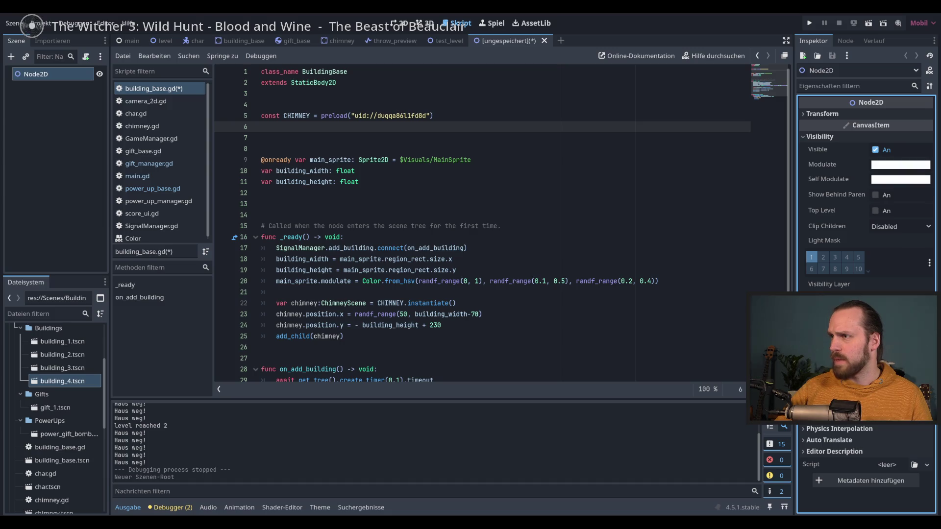
pyautogui.click(38, 75)
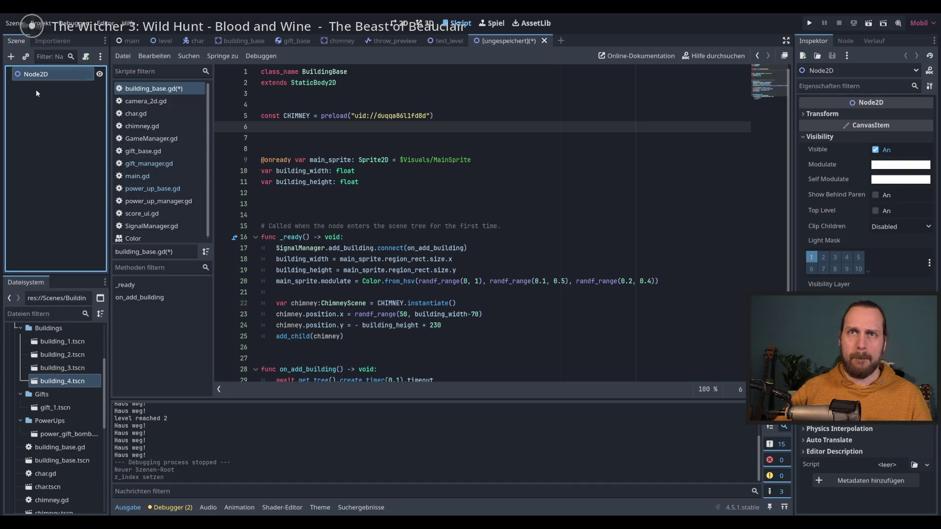
pyautogui.rightClick(35, 77)
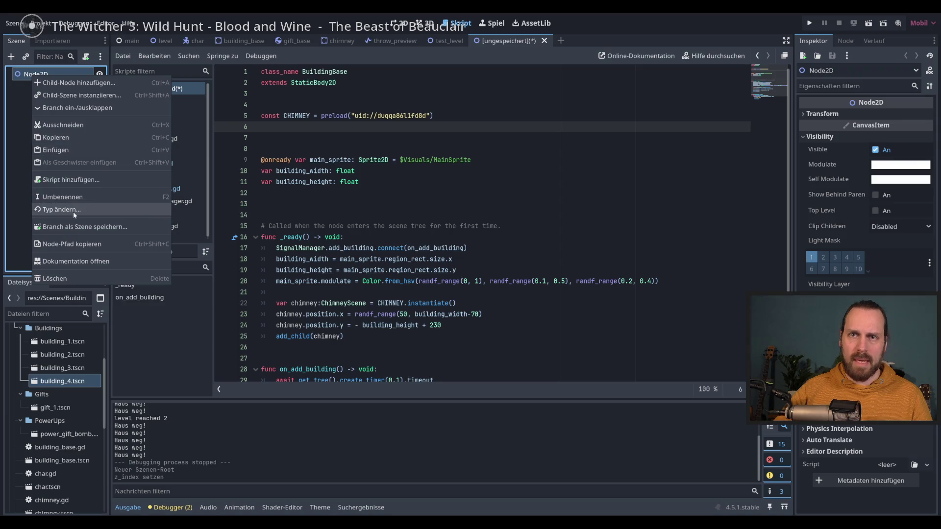
pyautogui.click(73, 211)
pyautogui.write('Sprite')
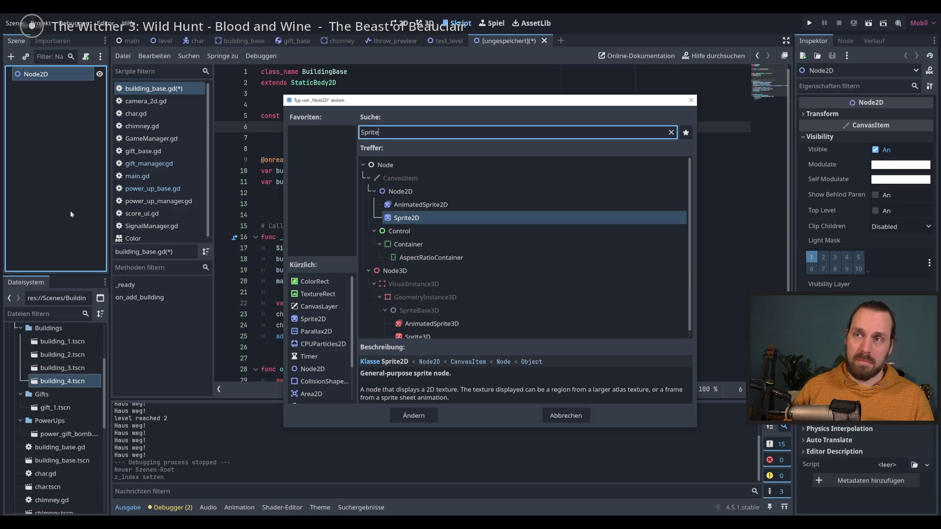
pyautogui.press('Escape')
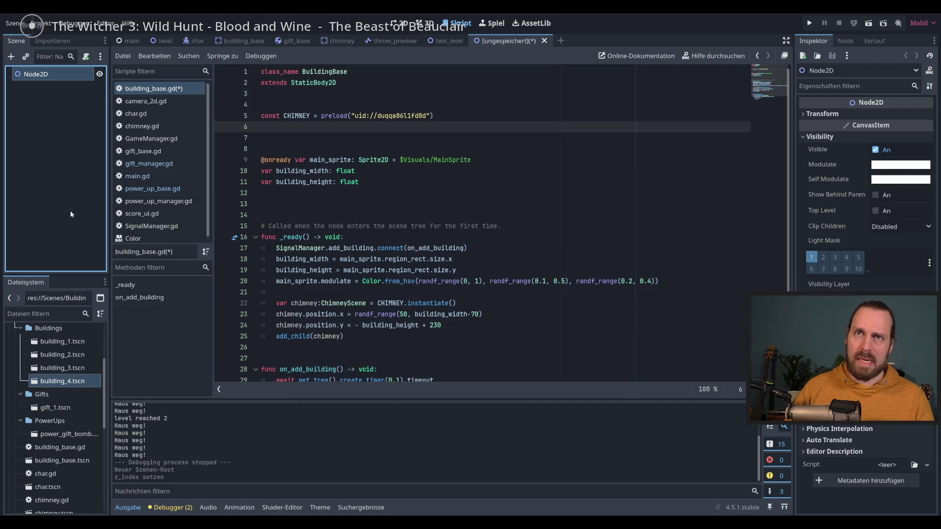
# - Rename the root to Window and add a Sprite2D child
pyautogui.doubleClick(46, 73)
pyautogui.write('Window')
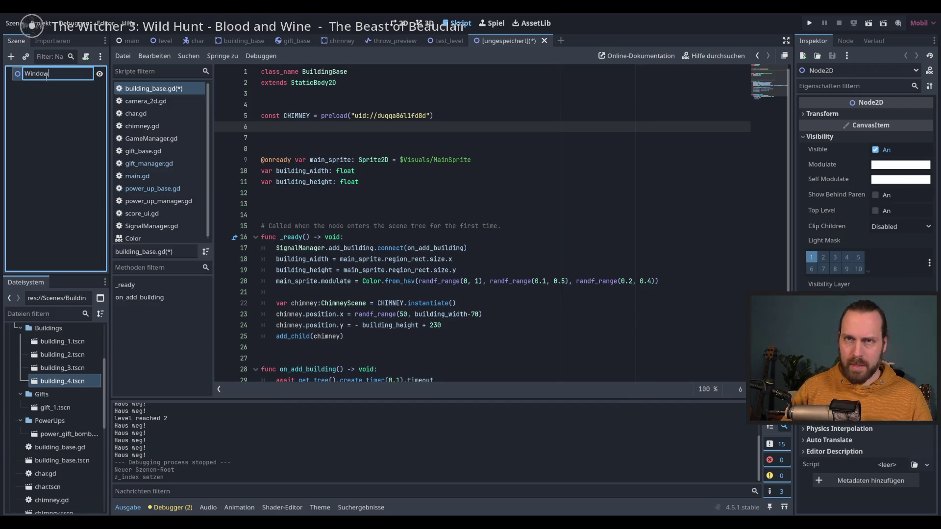
pyautogui.press('Return')
pyautogui.click(35, 90)
pyautogui.click(11, 57)
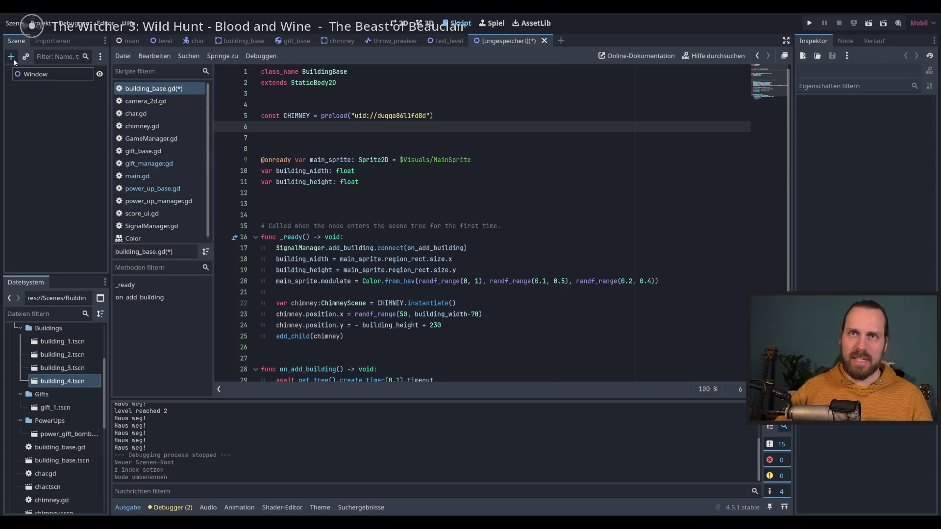
pyautogui.doubleClick(452, 218)
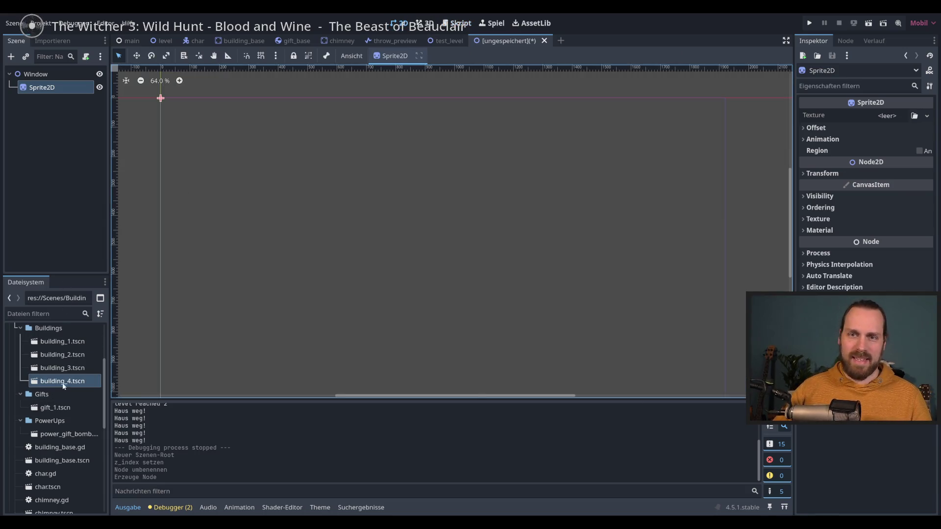
# - Give the Sprite2D the ChristmasGameTextures sheet cropped to the window region (597,791, 65×81)
pyautogui.scroll(3, 61, 387)
pyautogui.click(926, 116)
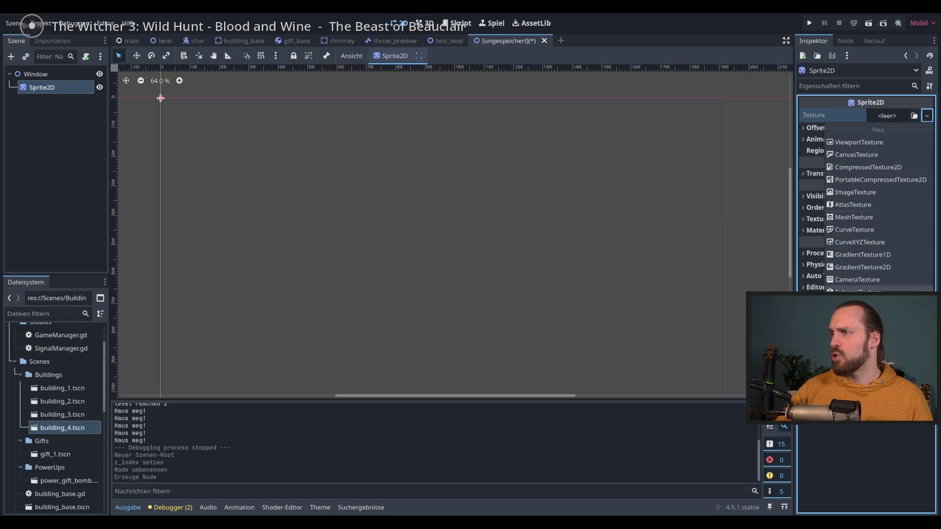
pyautogui.click(853, 321)
pyautogui.doubleClick(338, 176)
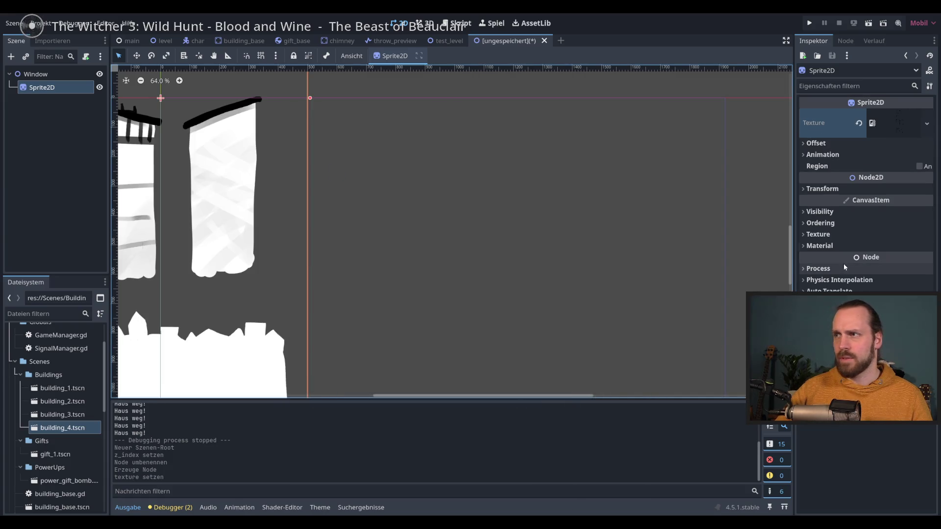
pyautogui.click(919, 167)
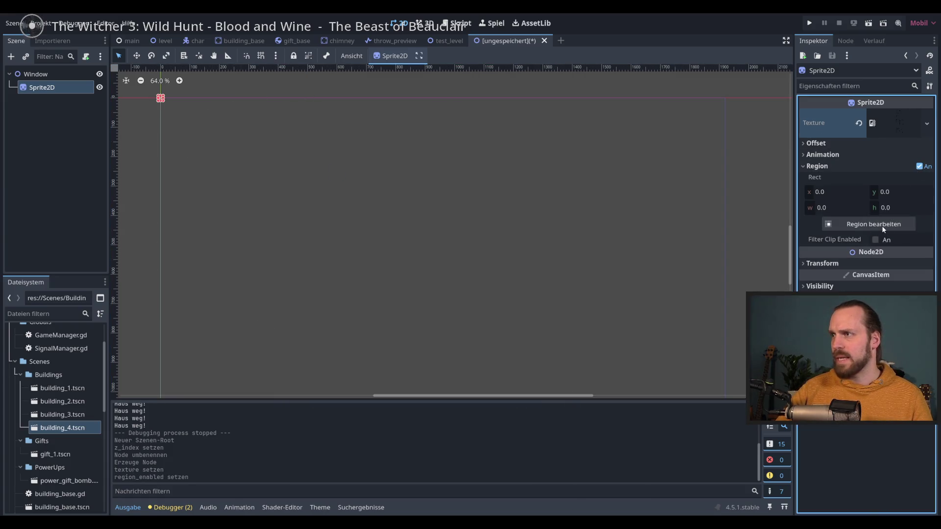
pyautogui.click(877, 224)
pyautogui.scroll(4, 430, 267)
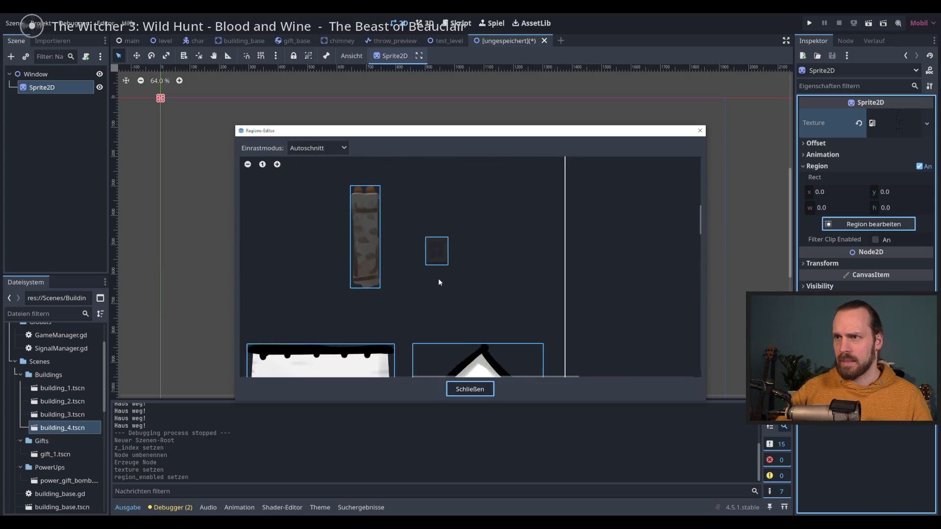
pyautogui.click(434, 240)
pyautogui.click(471, 388)
pyautogui.press('f')
# - Darken the sprite's Modulate colour to grey and save the scene as window.tscn
pyautogui.scroll(4, 436, 287)
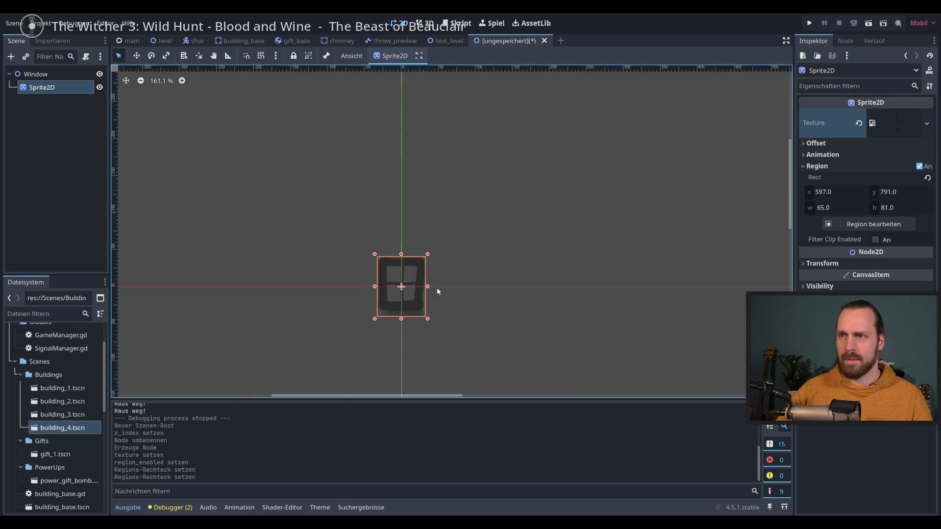
pyautogui.click(820, 286)
pyautogui.click(892, 317)
pyautogui.moveTo(934, 109); pyautogui.dragTo(933, 142)
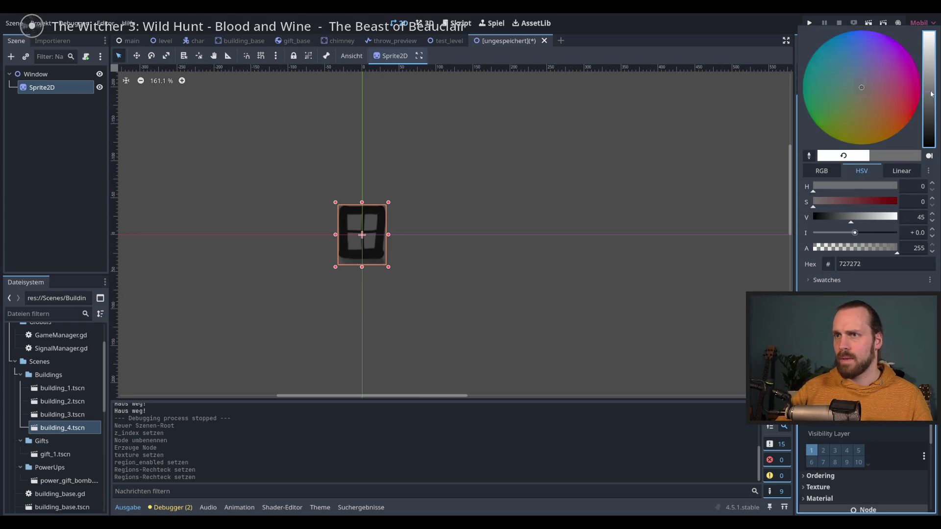
pyautogui.click(715, 32)
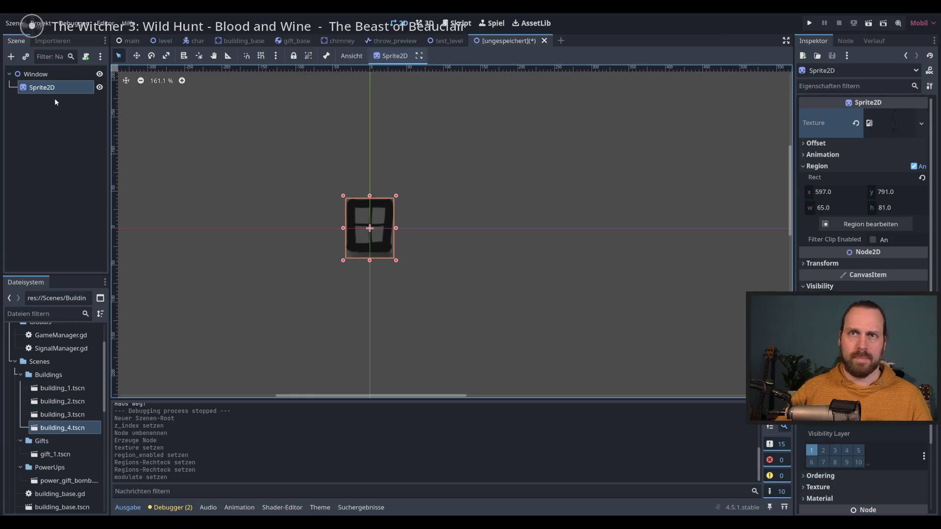
pyautogui.click(80, 131)
pyautogui.scroll(4, 363, 218)
pyautogui.hotkey('ctrl', 's')
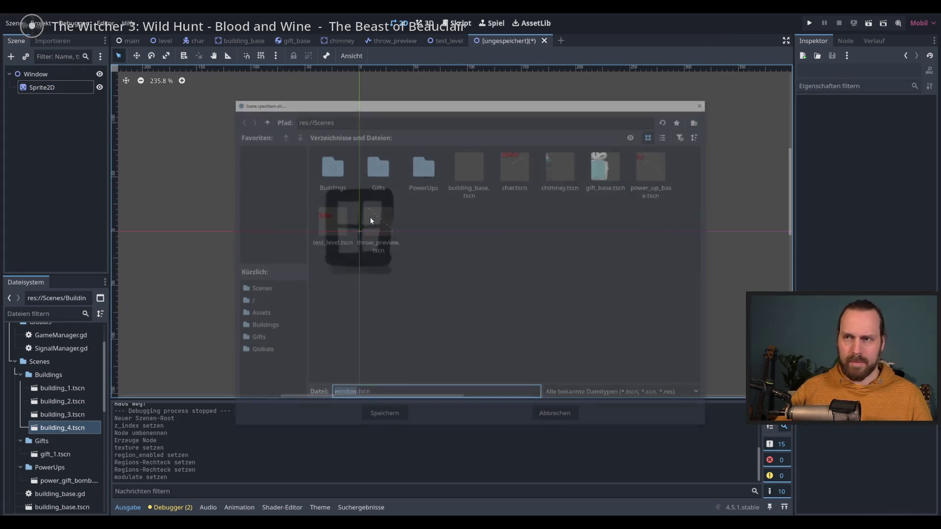
# - Add a ColorRect to Window, move it behind Sprite2D, fit it inside the frame, and save
pyautogui.click(390, 418)
pyautogui.click(49, 77)
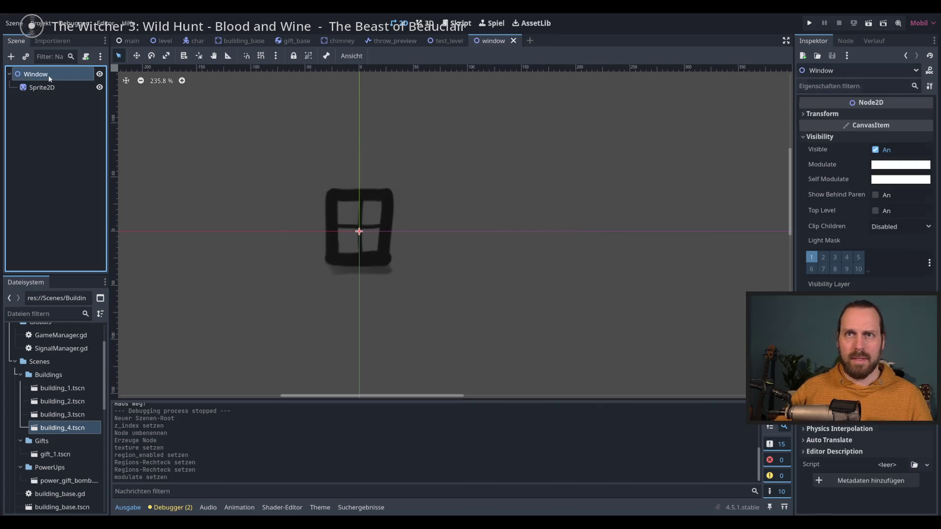
pyautogui.click(11, 56)
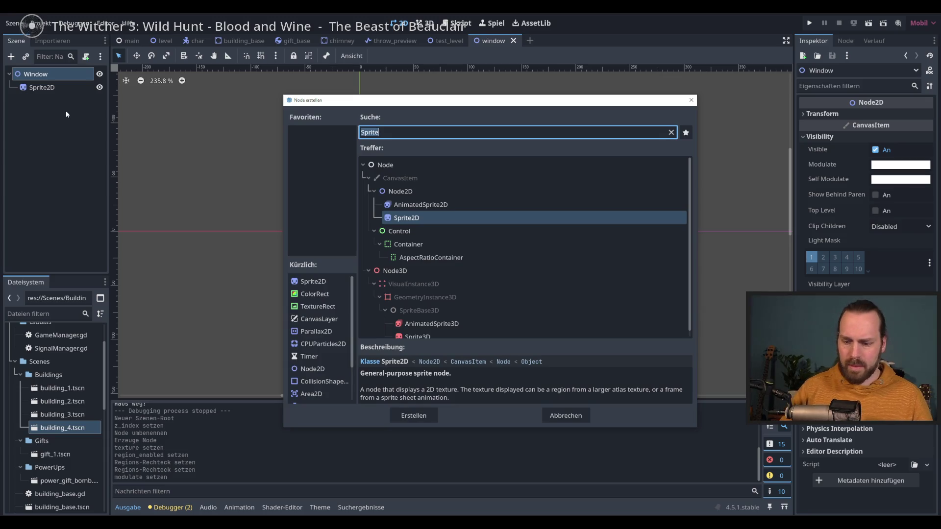
pyautogui.write('color')
pyautogui.moveTo(44, 101); pyautogui.dragTo(42, 82)
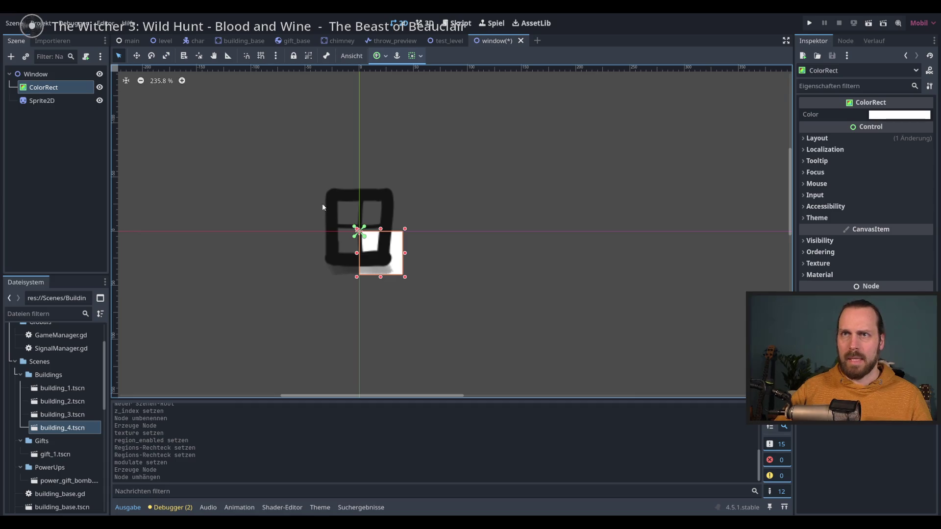
pyautogui.moveTo(353, 231); pyautogui.dragTo(333, 195)
pyautogui.moveTo(405, 277); pyautogui.dragTo(387, 261)
pyautogui.hotkey('ctrl', 's')
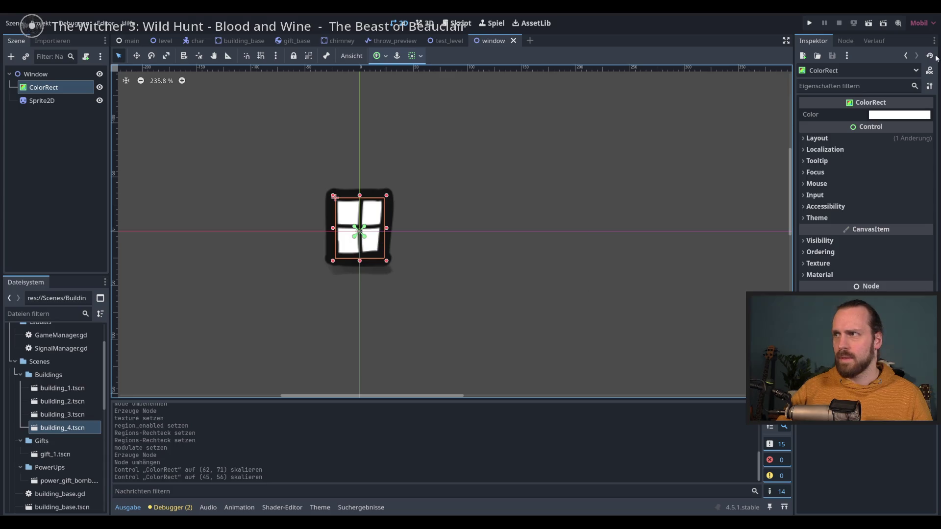
# - Set the ColorRect's colour to dark blue
pyautogui.click(912, 114)
pyautogui.moveTo(931, 133); pyautogui.dragTo(931, 227)
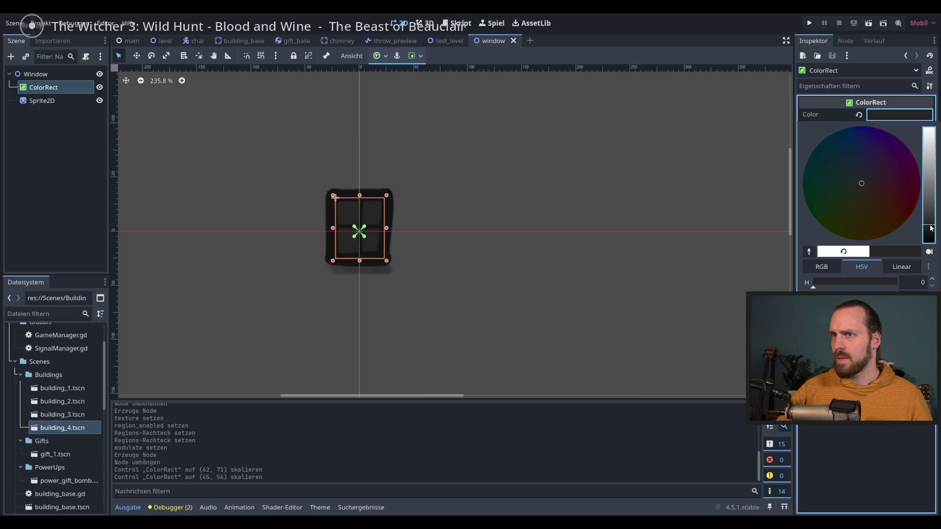
pyautogui.click(856, 171)
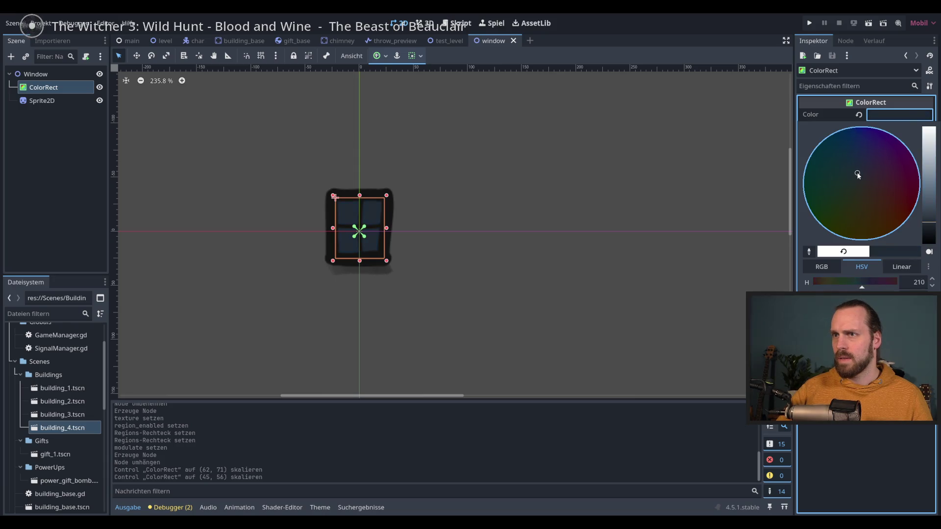
pyautogui.click(695, 28)
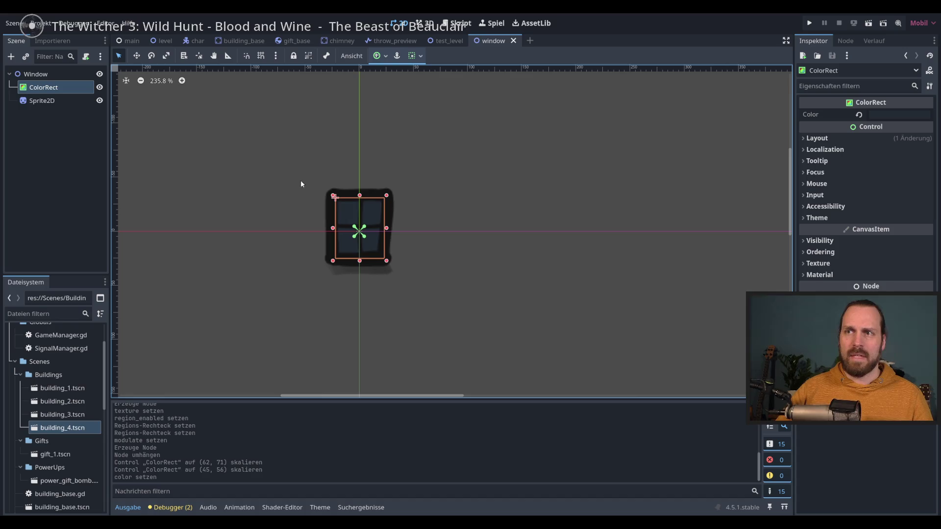
pyautogui.hscroll(-1, 289, 177)
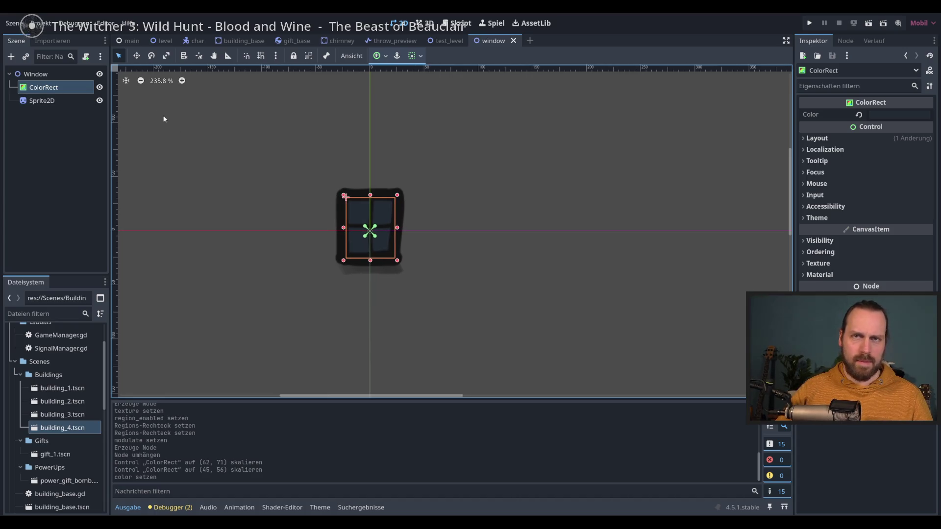
# - Attach a new window.gd script to the Window node from the default template
pyautogui.click(49, 73)
pyautogui.click(86, 56)
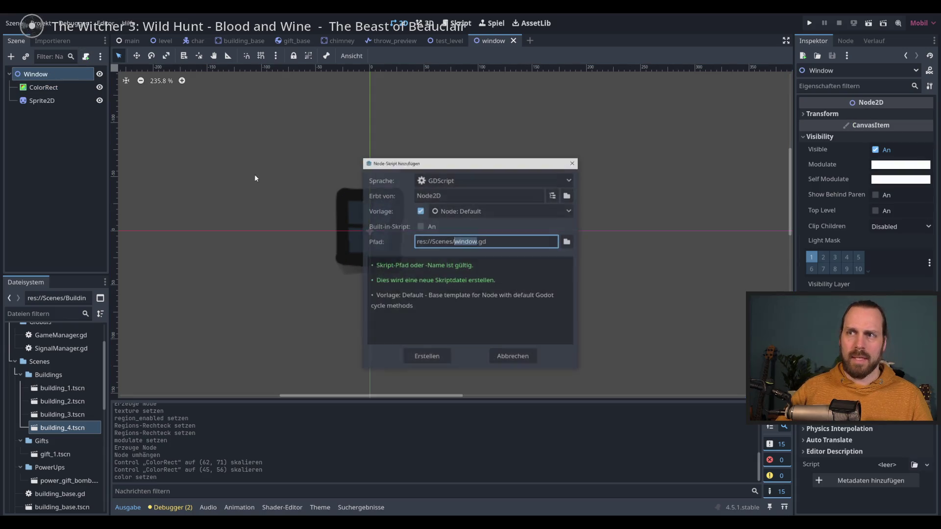
pyautogui.press('Return')
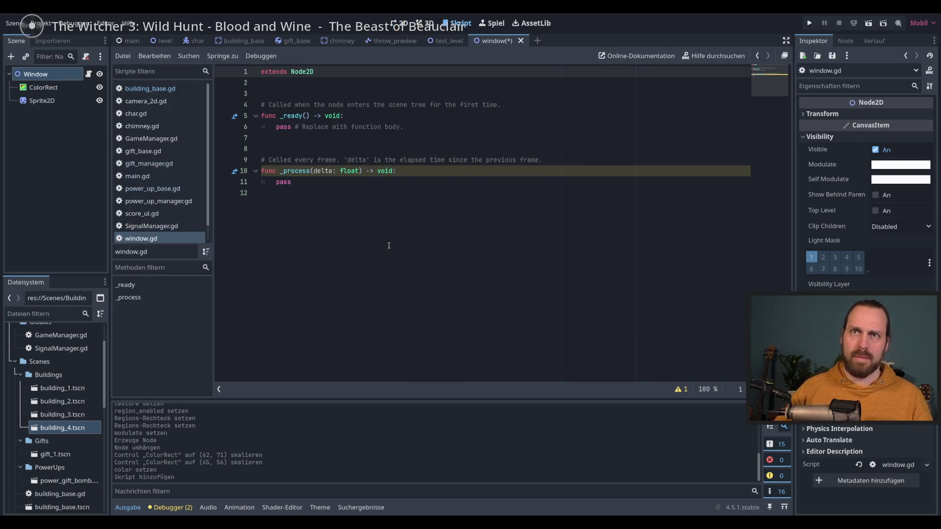
pyautogui.click(372, 216)
pyautogui.hotkey('shift', 'Up')
pyautogui.hotkey('shift', 'Up')
pyautogui.hotkey('shift', 'Up')
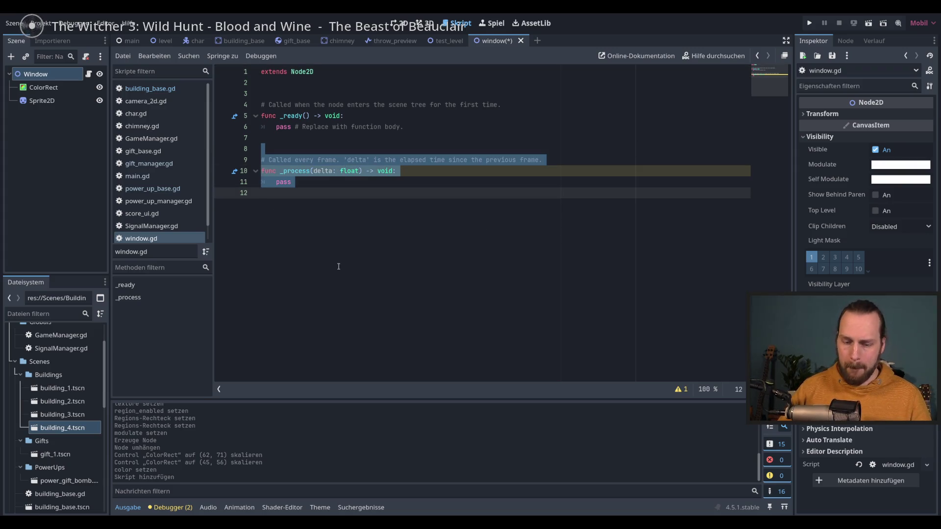
# - Delete the template _ready function and its leftover pass line from window.gd
pyautogui.write('func')
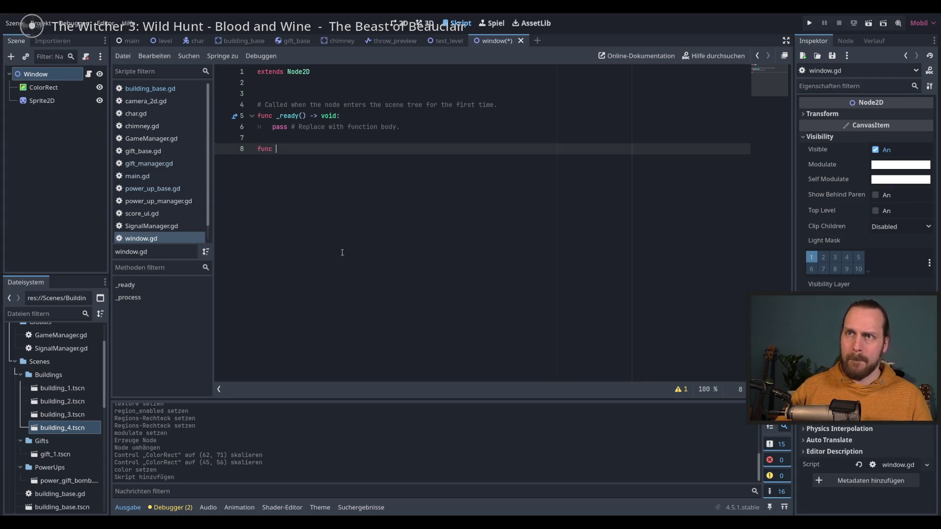
pyautogui.moveTo(258, 83); pyautogui.dragTo(259, 126)
pyautogui.press('BackSpace')
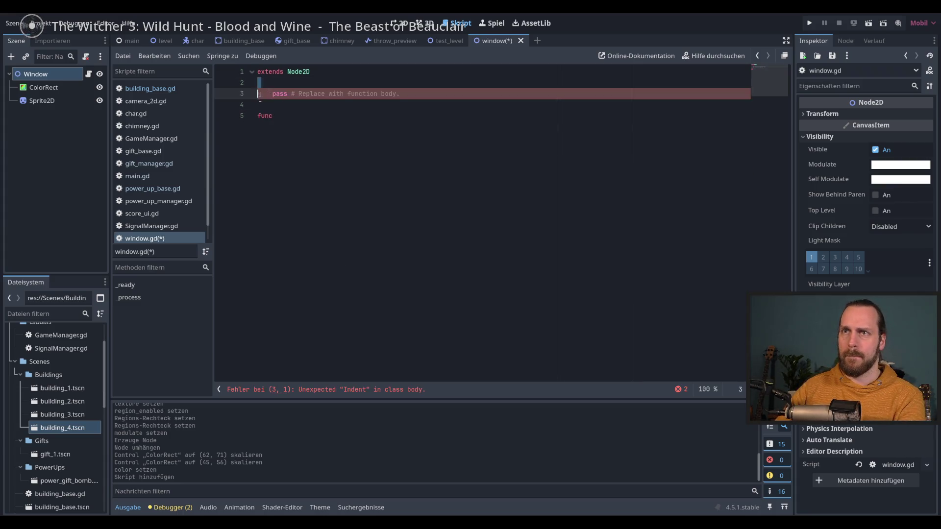
pyautogui.hotkey('shift', 'Down')
pyautogui.hotkey('shift', 'Down')
pyautogui.press('BackSpace')
# - Remove stray text from the extends line and tidy the blank lines above the light_on func
pyautogui.click(390, 76)
pyautogui.write('ody.')
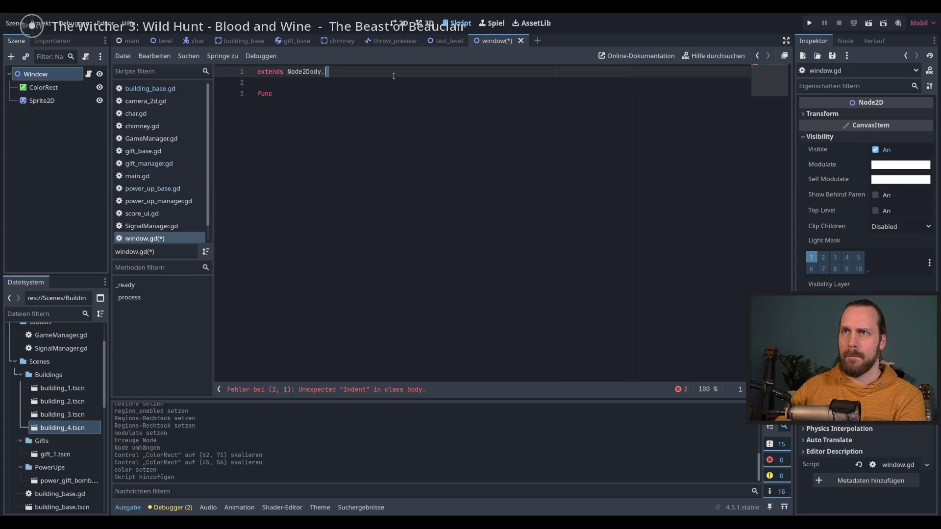
pyautogui.press('BackSpace')
pyautogui.press('BackSpace')
pyautogui.press('BackSpace')
pyautogui.press('Return')
pyautogui.press('Return')
pyautogui.press('Return')
pyautogui.press('Down')
pyautogui.press('End')
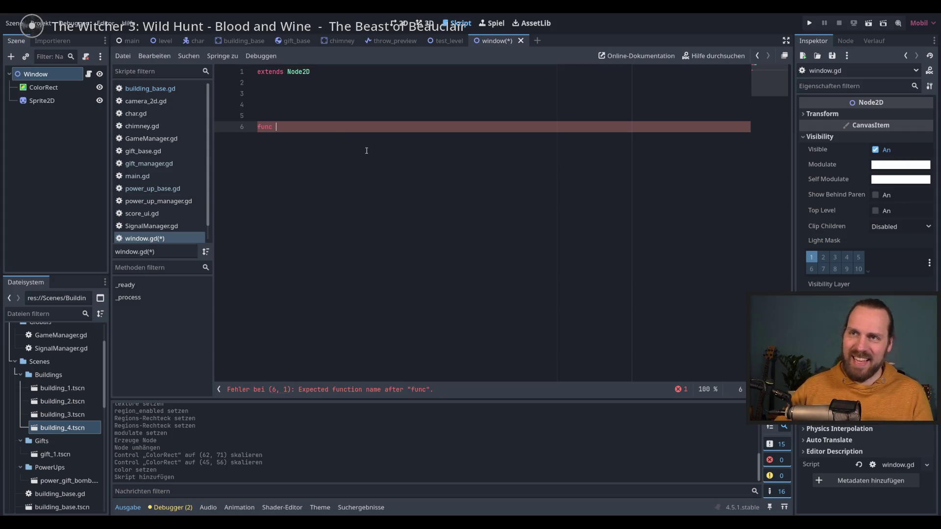
pyautogui.press('Home')
pyautogui.press('BackSpace')
pyautogui.press('End')
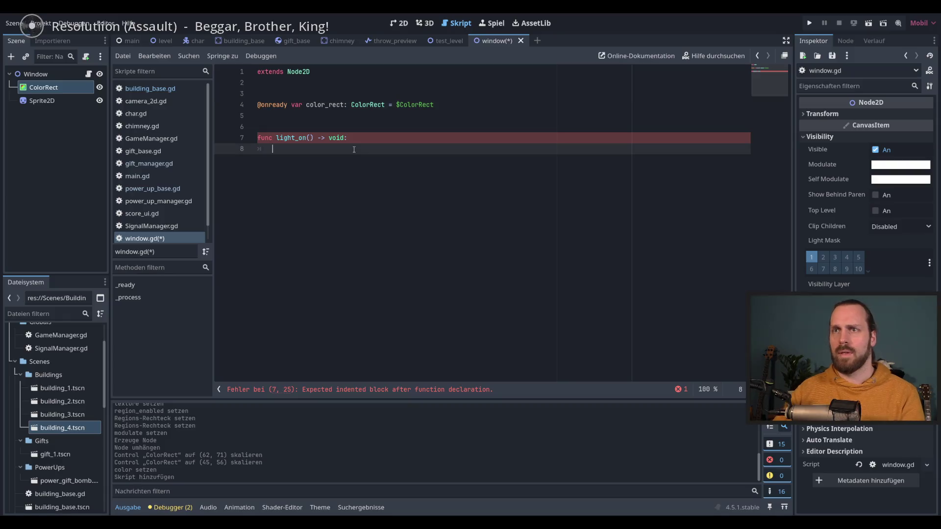
# - Write color_rect.color = Color( inside light_on using autocomplete
pyautogui.press('Return')
pyautogui.write('.c')
pyautogui.press('Return')
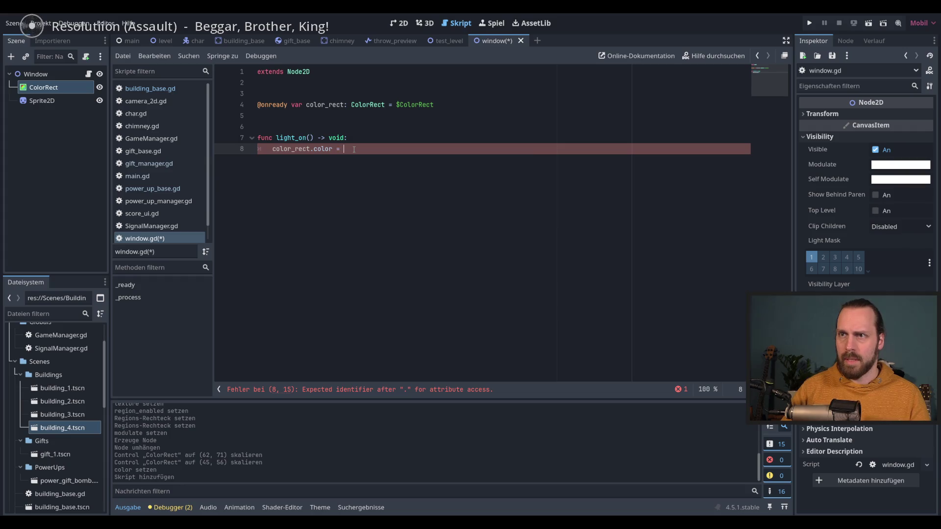
pyautogui.write('Colo')
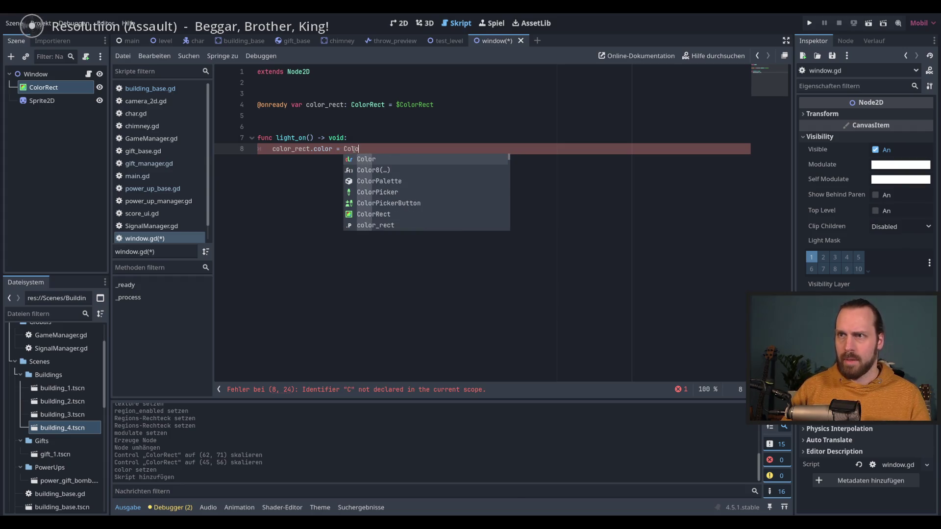
pyautogui.press('Return')
pyautogui.write('(')
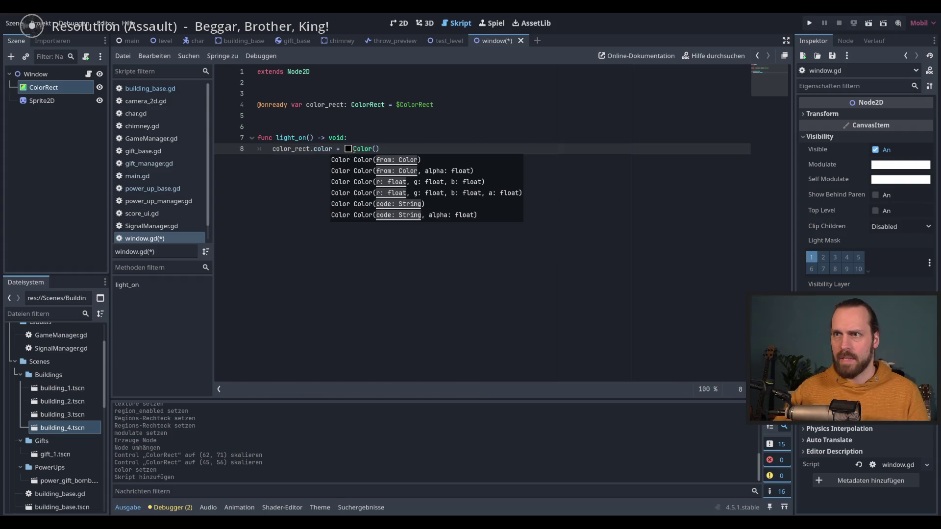
# - Pick the warm yellow Color(0.86, 0.699, 0.258, 1.0) inline and save window.gd
pyautogui.click(348, 149)
pyautogui.moveTo(474, 213); pyautogui.dragTo(475, 166)
pyautogui.click(429, 253)
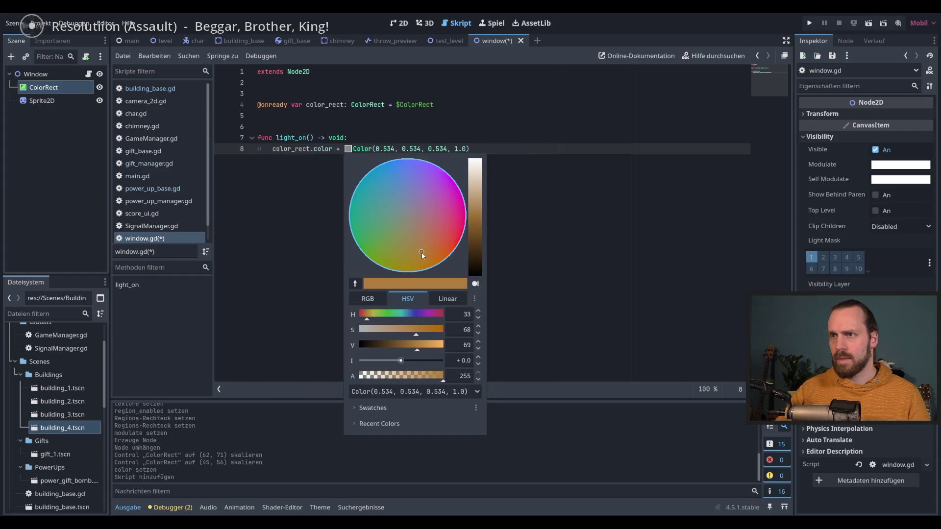
pyautogui.moveTo(475, 223); pyautogui.dragTo(475, 213)
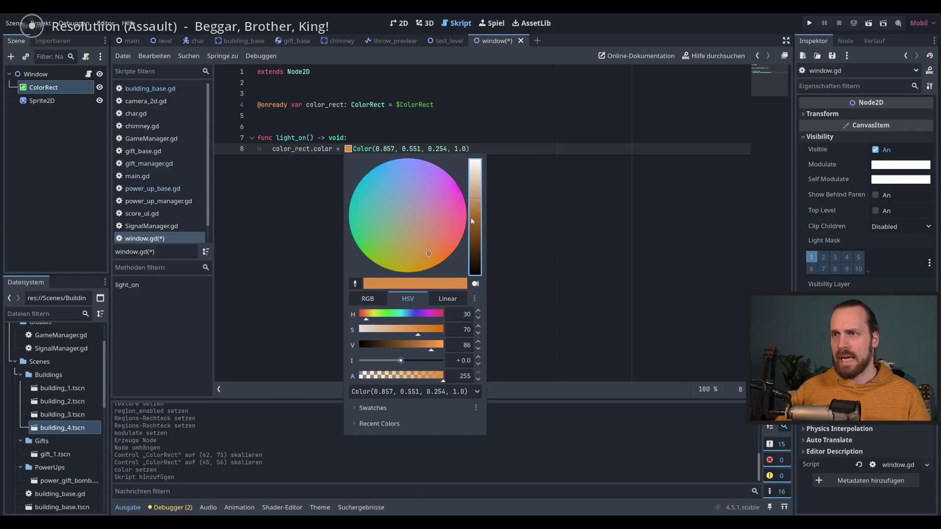
pyautogui.click(369, 323)
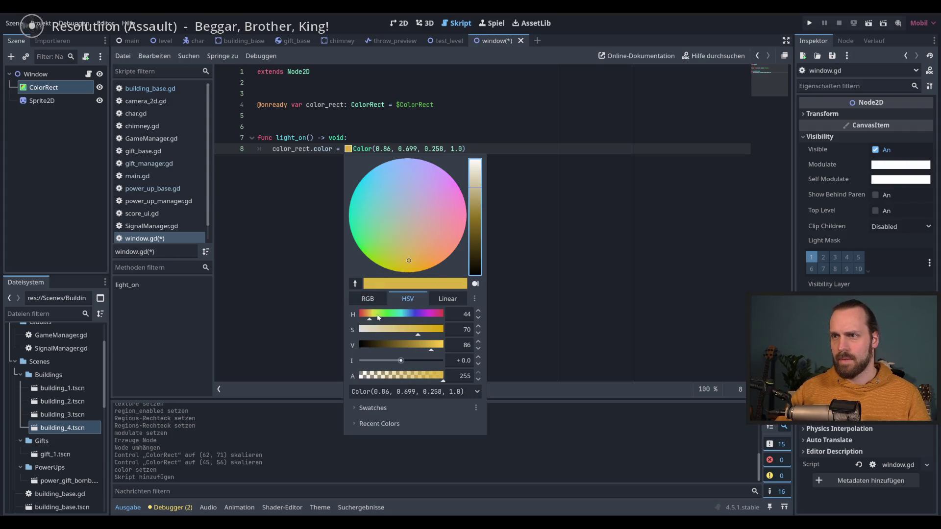
pyautogui.click(518, 256)
pyautogui.hotkey('ctrl', 's')
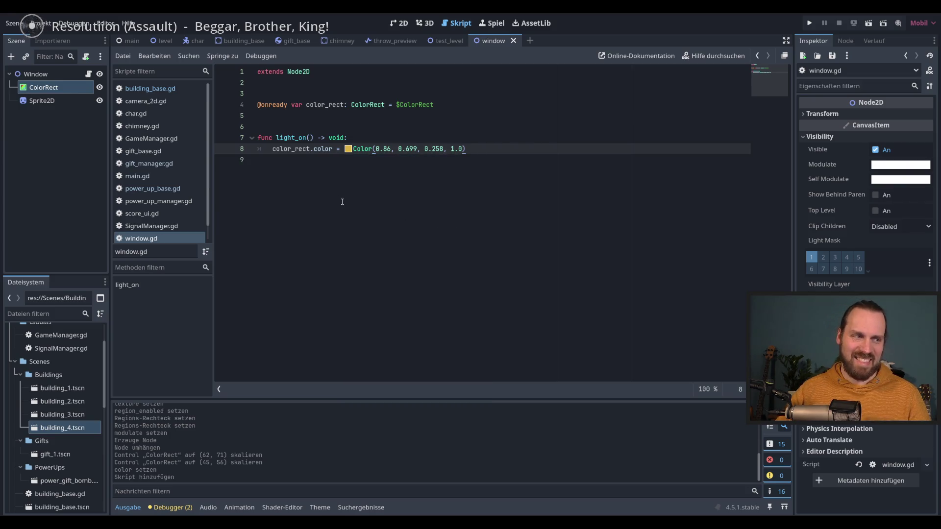
pyautogui.press('Down')
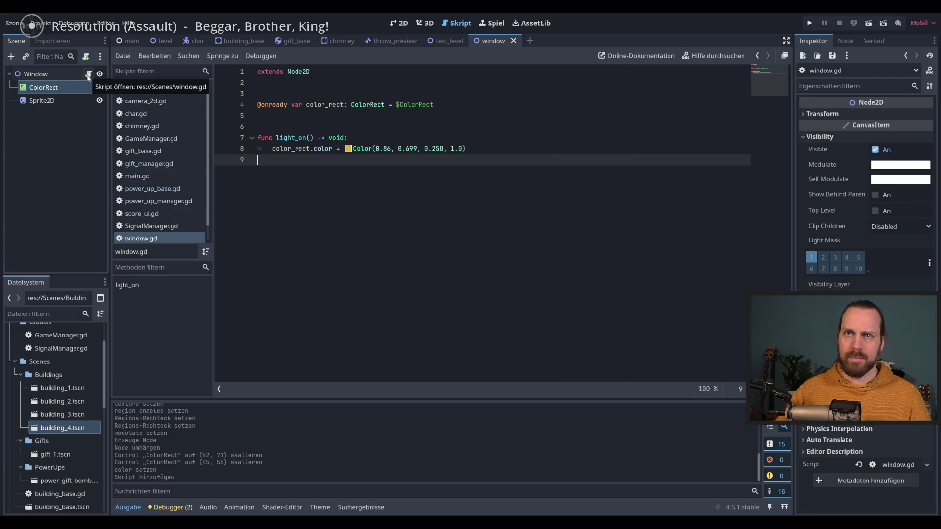
pyautogui.click(400, 23)
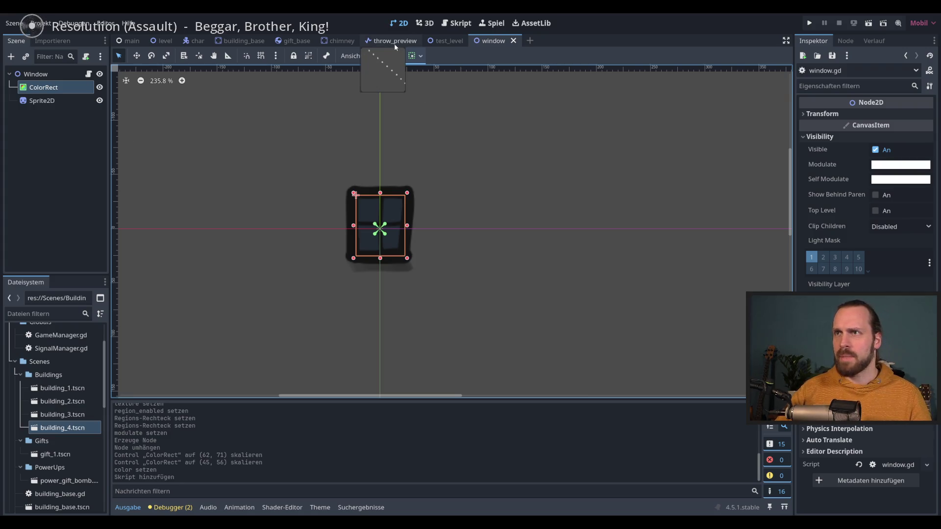
# - Switch to the building_base scene, show building_base.gd, and locate the window scene files
pyautogui.click(233, 44)
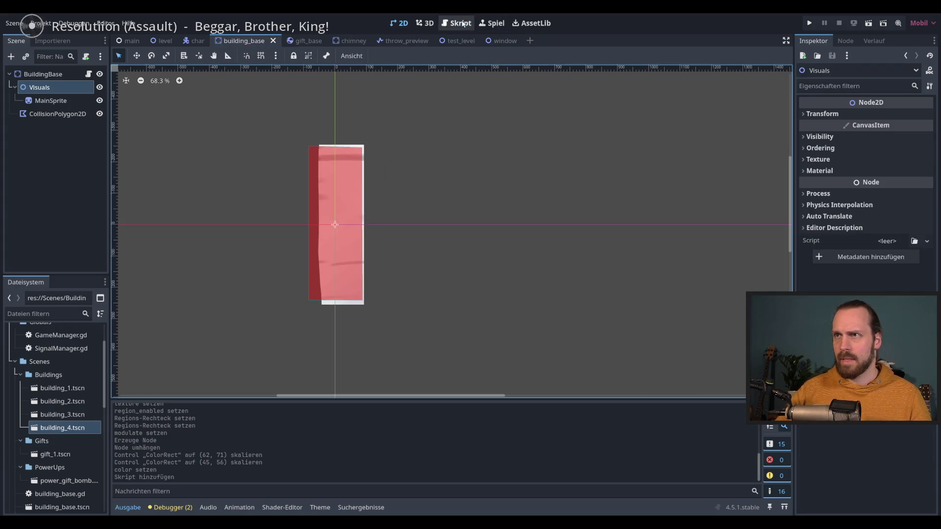
pyautogui.click(456, 23)
pyautogui.scroll(2, 358, 206)
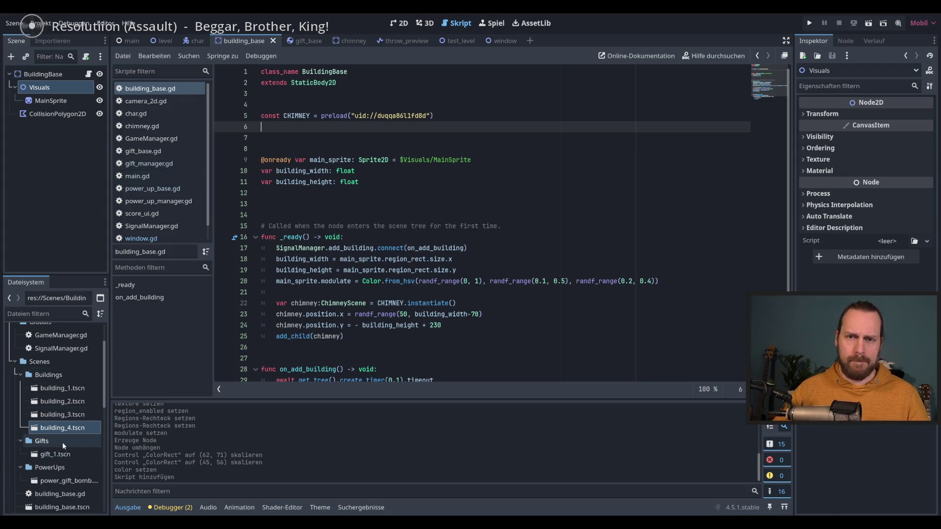
pyautogui.scroll(-5, 62, 443)
pyautogui.click(63, 502)
pyautogui.scroll(-2, 63, 461)
pyautogui.moveTo(58, 445)
pyautogui.mouseDown()
pyautogui.moveTo(294, 274)
pyautogui.moveTo(316, 128)
pyautogui.mouseUp()
pyautogui.press('BackSpace')
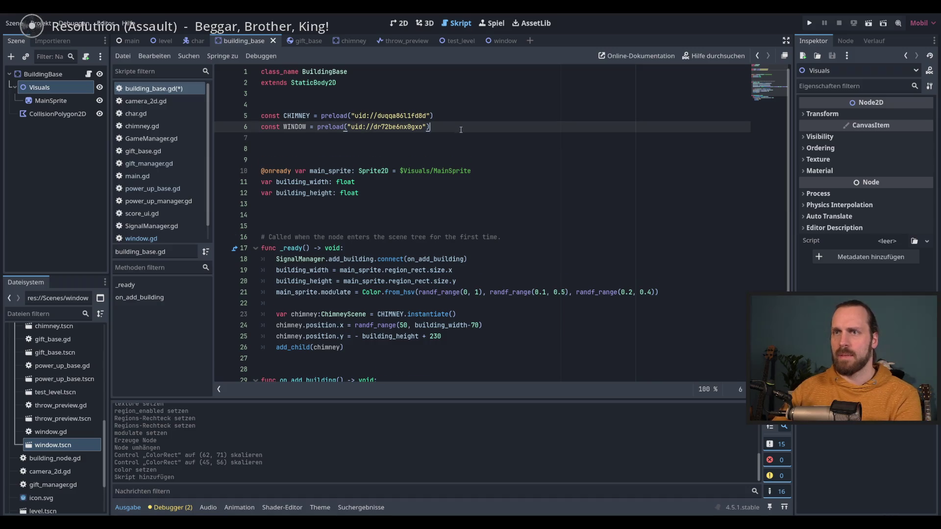
pyautogui.click(469, 163)
pyautogui.click(470, 140)
pyautogui.press('Up')
pyautogui.scroll(-2, 436, 227)
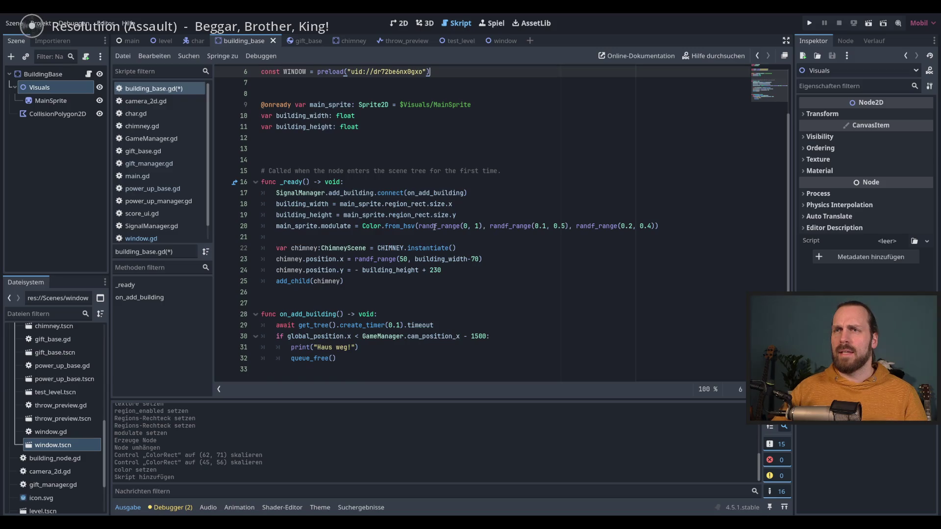
pyautogui.scroll(2, 391, 274)
pyautogui.click(296, 115)
pyautogui.press('Down')
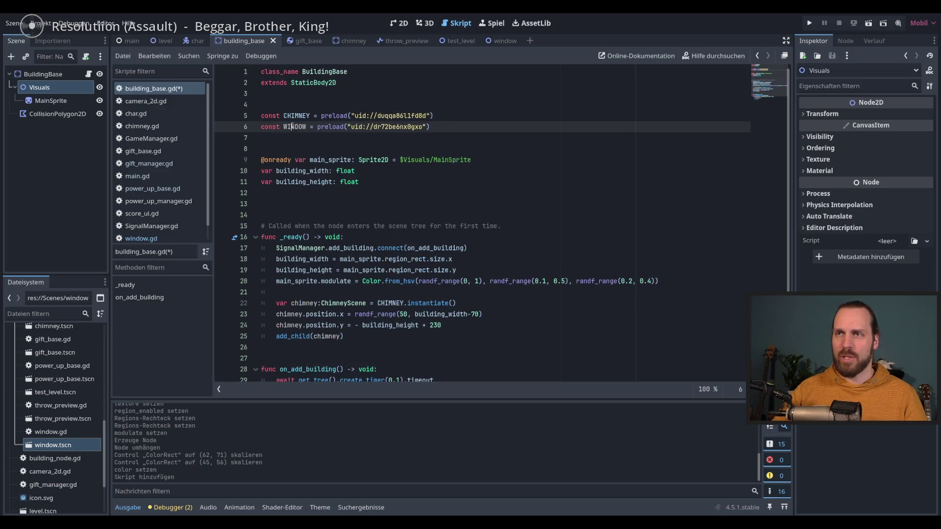
pyautogui.scroll(-1, 397, 211)
pyautogui.click(476, 254)
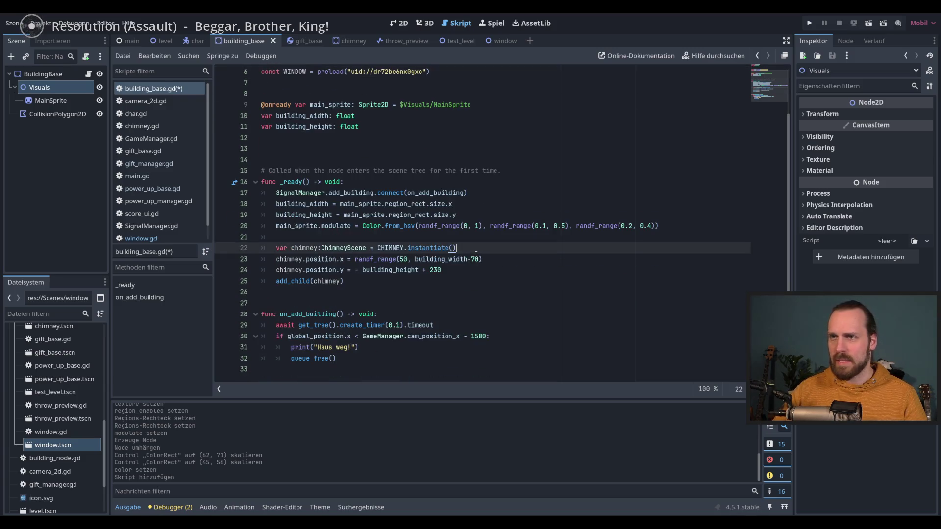
pyautogui.click(404, 286)
pyautogui.scroll(2, 404, 288)
pyautogui.scroll(-2, 404, 288)
pyautogui.press('Return')
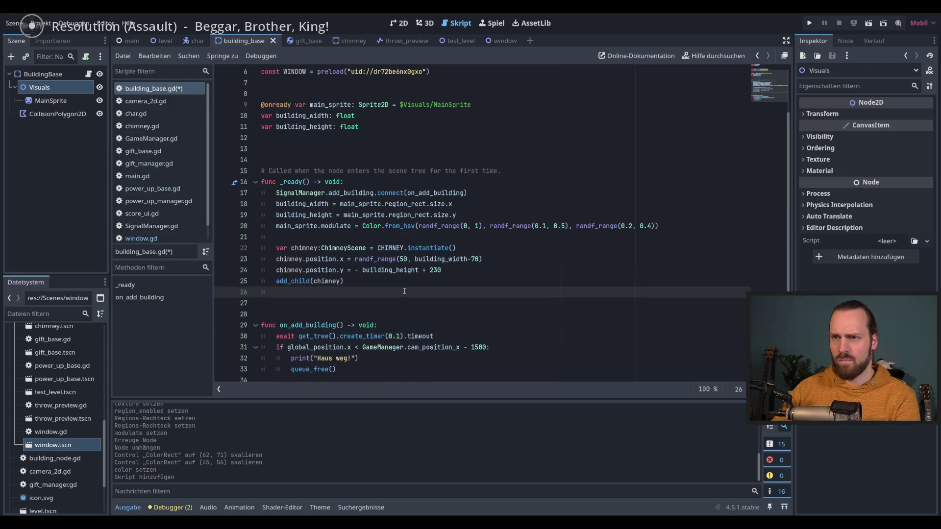
pyautogui.press('Return')
pyautogui.press('BackSpace')
pyautogui.press('Tab')
pyautogui.press('Return')
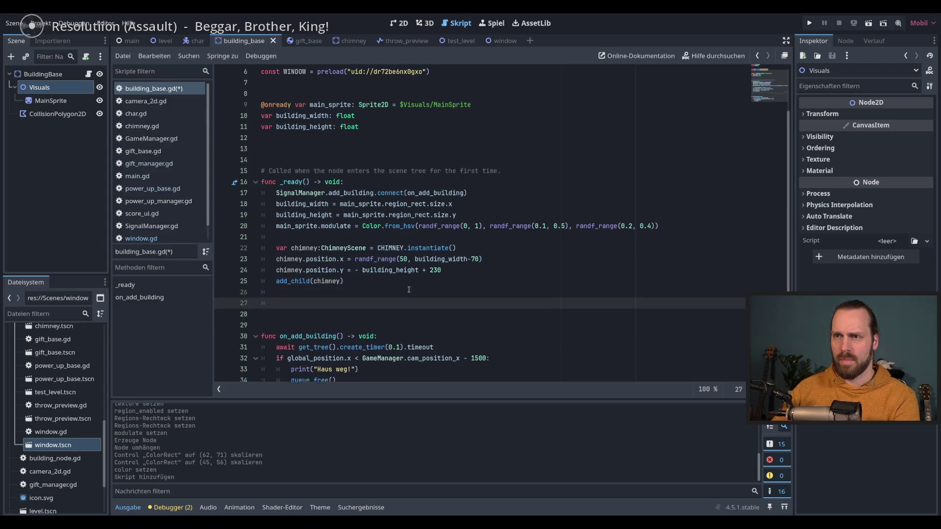
pyautogui.scroll(-1, 443, 300)
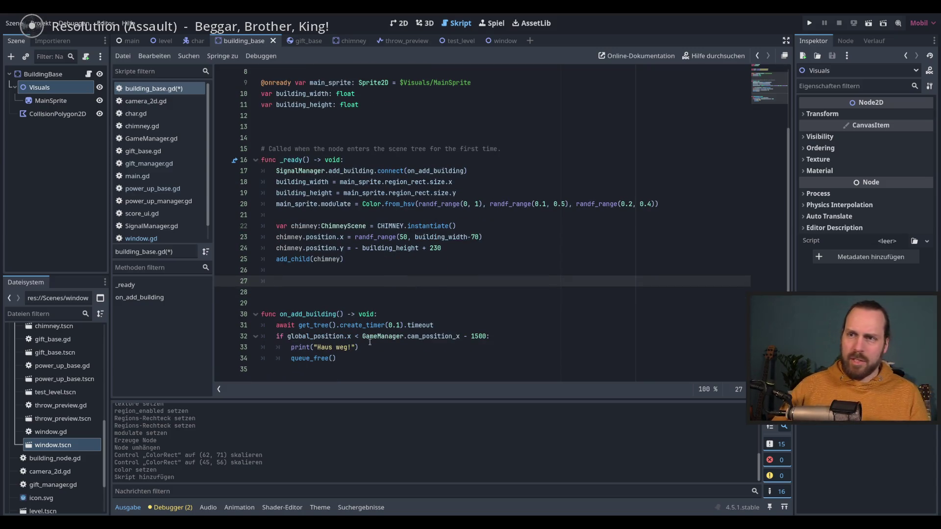
pyautogui.doubleClick(293, 258)
pyautogui.scroll(2, 343, 289)
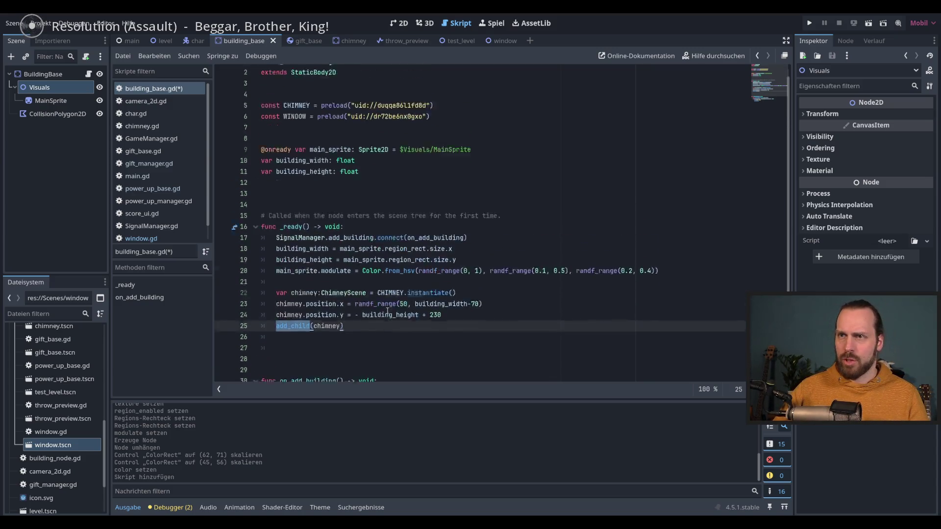
pyautogui.scroll(-2, 388, 308)
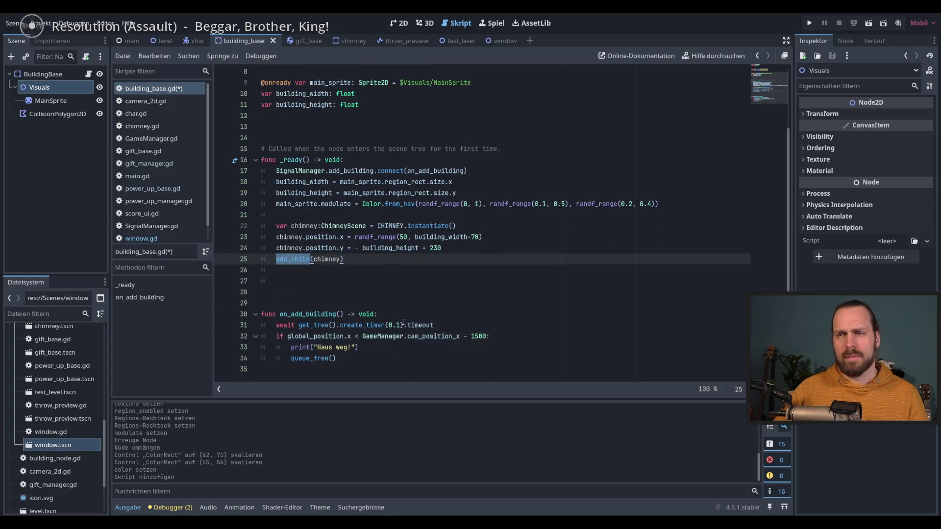
pyautogui.click(375, 303)
pyautogui.press('Up')
pyautogui.press('Up')
# - Start a 'for win in 3:' loop below add_child(chimney)
pyautogui.write('a')
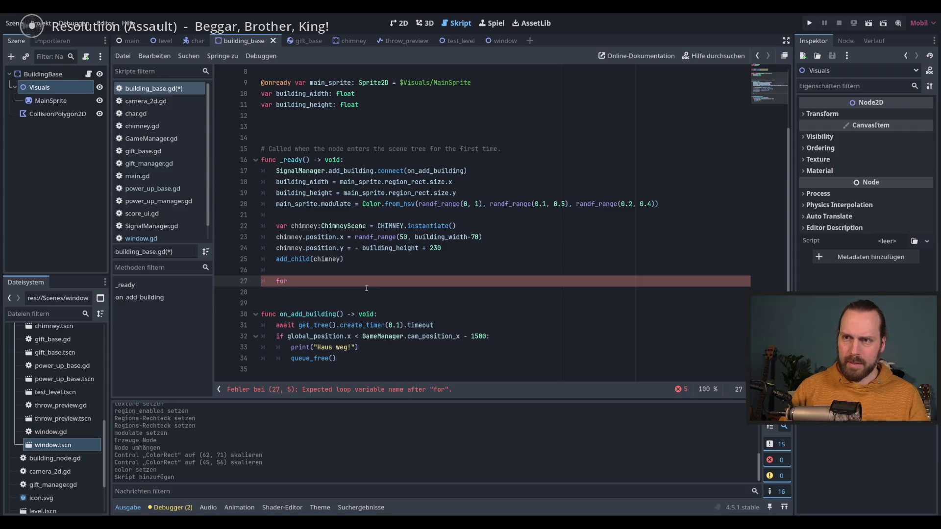
pyautogui.write('_')
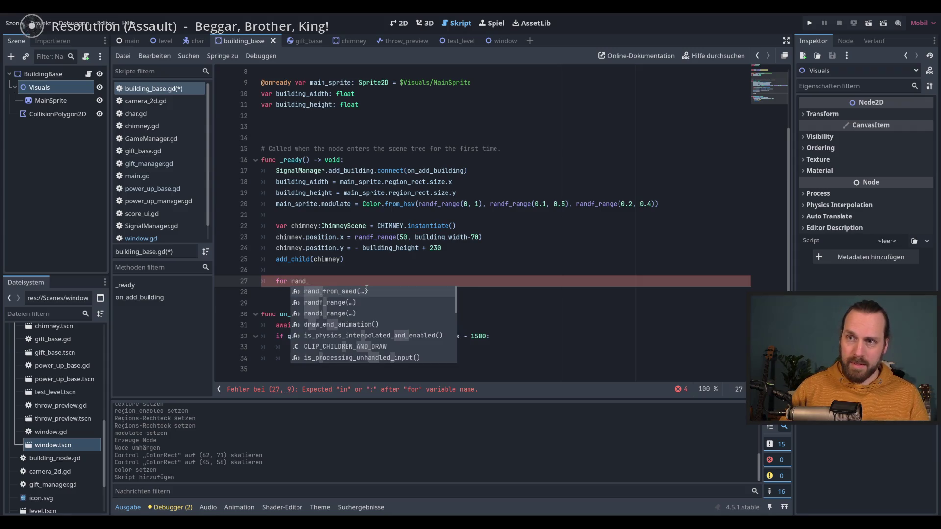
pyautogui.write('i')
pyautogui.press('BackSpace')
pyautogui.press('BackSpace')
pyautogui.press('BackSpace')
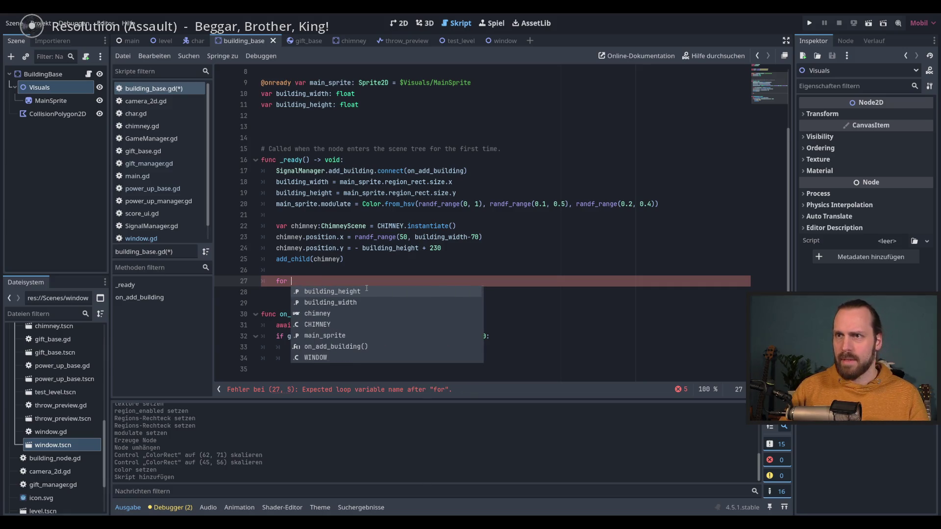
pyautogui.write('win')
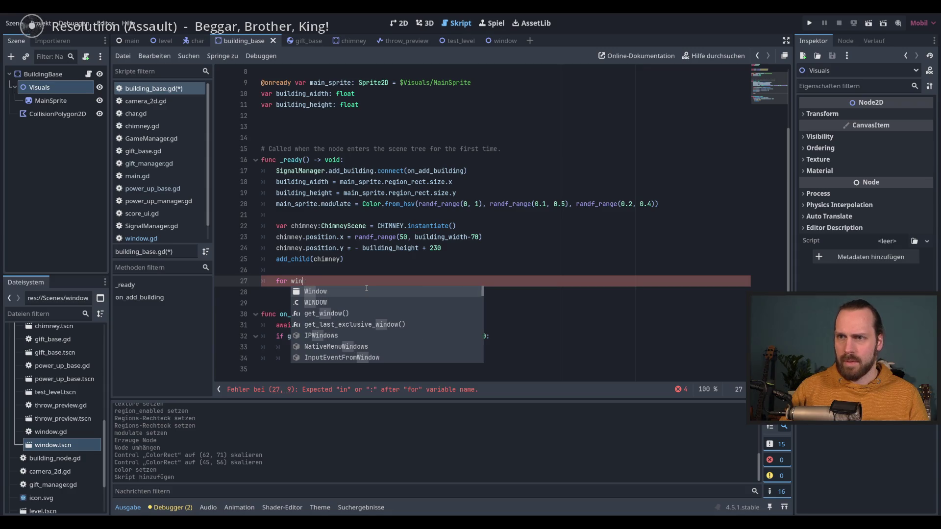
pyautogui.write(' in')
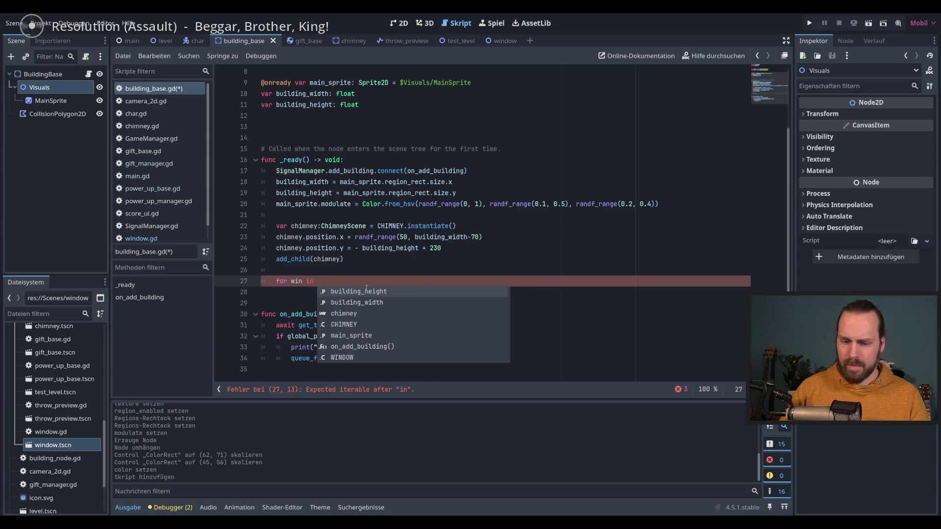
pyautogui.write(' 3:')
pyautogui.press('Return')
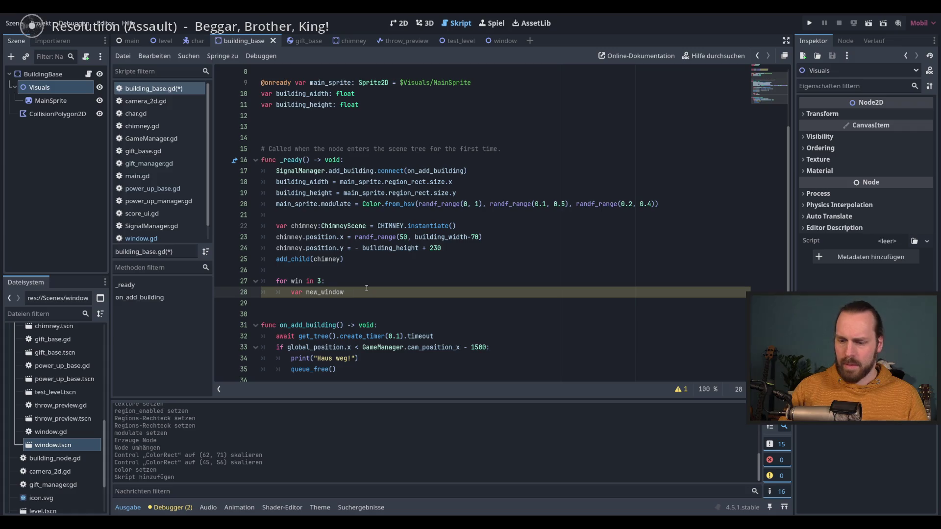
# - Inside the loop, set new_window = WINDOW.instantiate() and begin new_window.position
pyautogui.write('= WINDOW.insta')
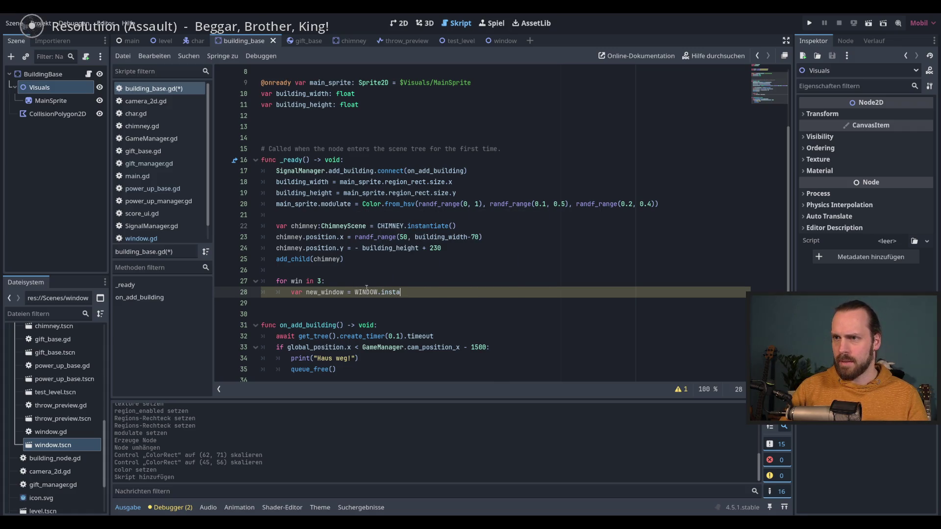
pyautogui.press('Return')
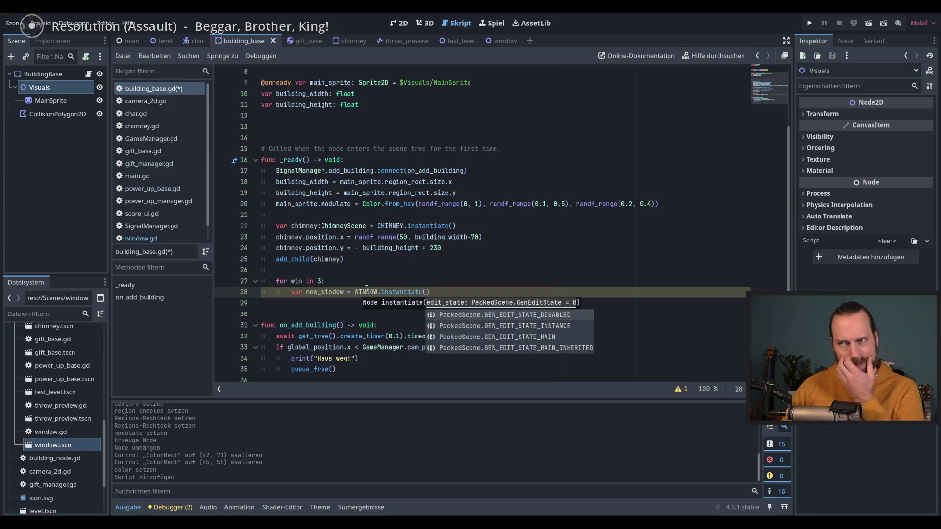
pyautogui.press('End')
pyautogui.press('Return')
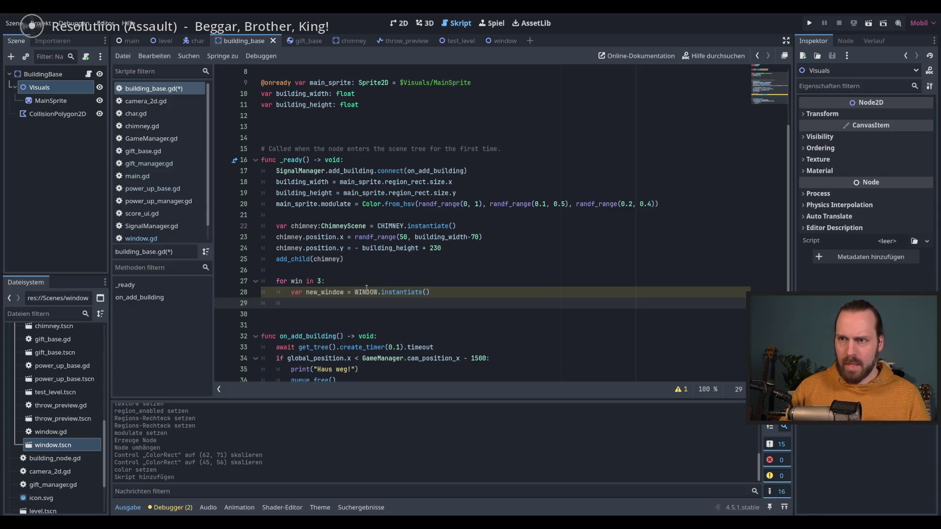
pyautogui.write('new')
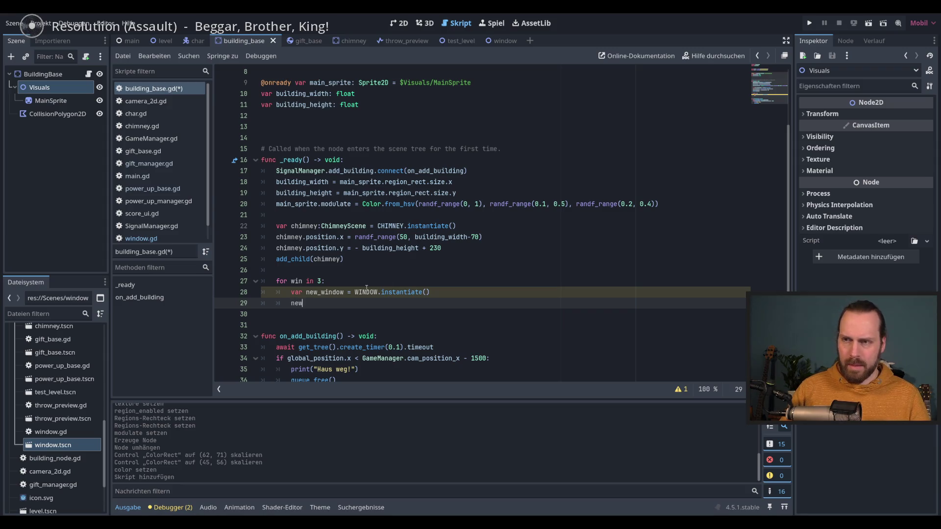
pyautogui.press('Return')
pyautogui.write('.')
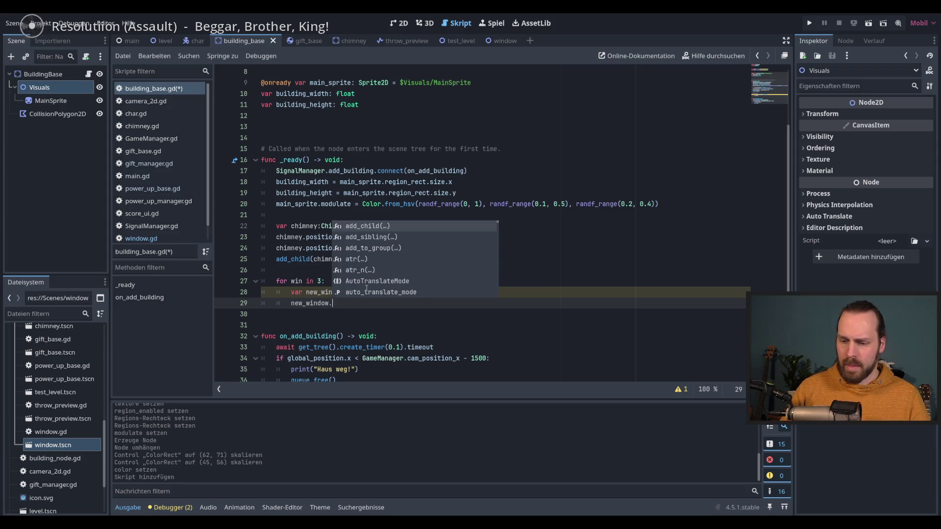
pyautogui.write('pos')
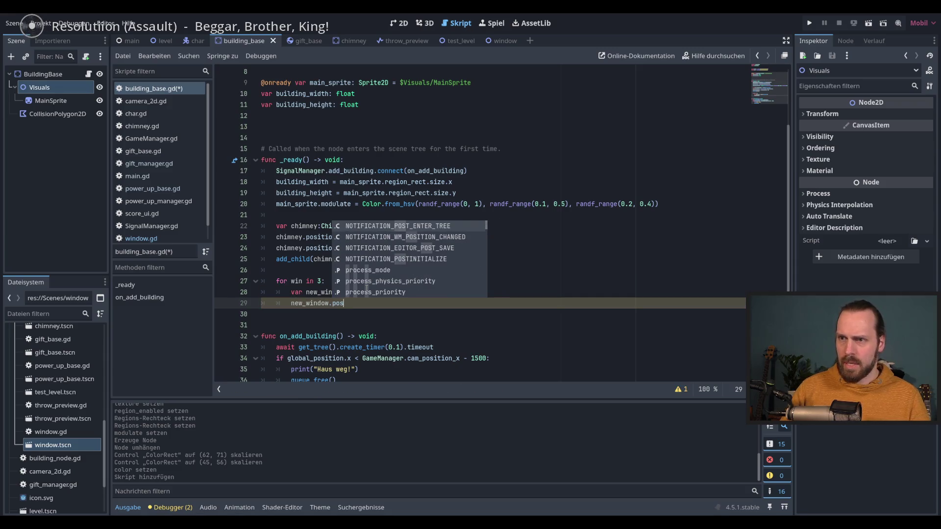
pyautogui.write('itio')
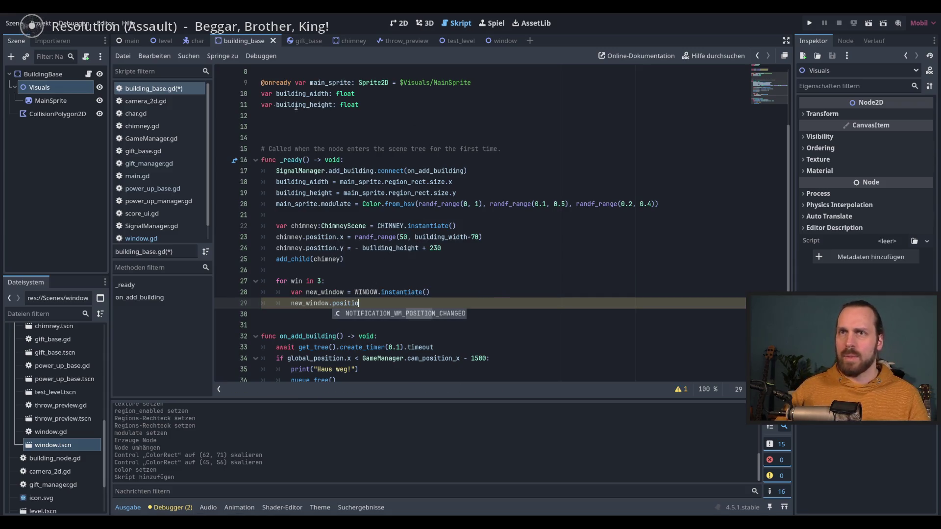
pyautogui.click(502, 41)
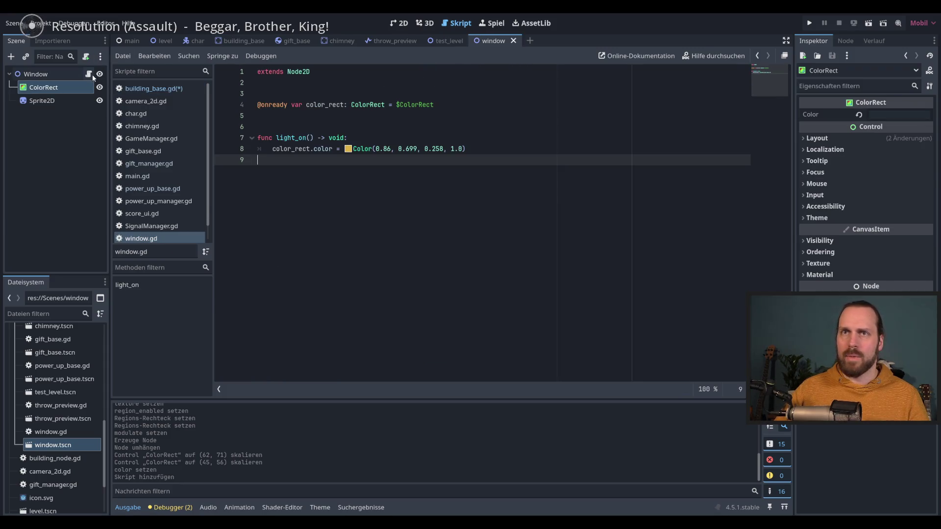
# - Add 'class_name BuildingWindow' above extends Node2D in window.gd, then return to building_base.gd
pyautogui.click(331, 69)
pyautogui.press('Home')
pyautogui.press('Return')
pyautogui.press('Up')
pyautogui.write('class_name W')
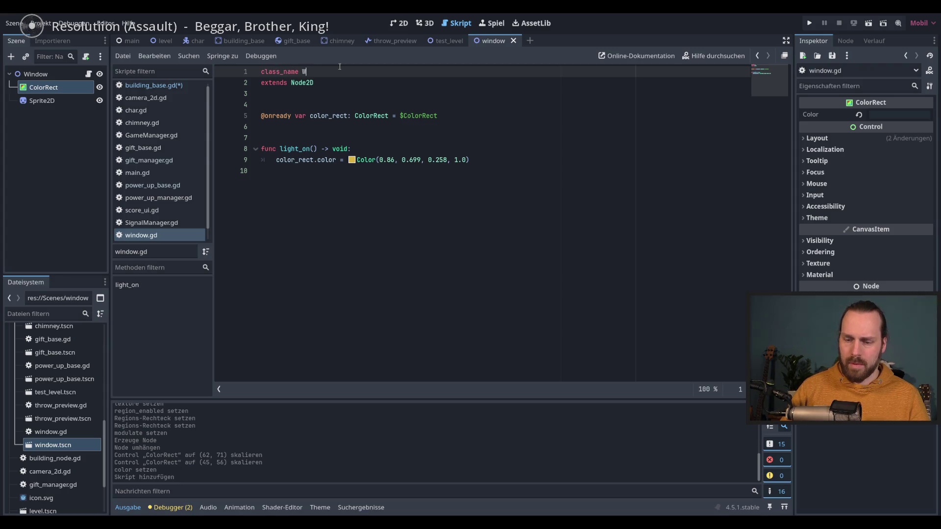
pyautogui.write('indow')
pyautogui.hotkey('ctrl', 's')
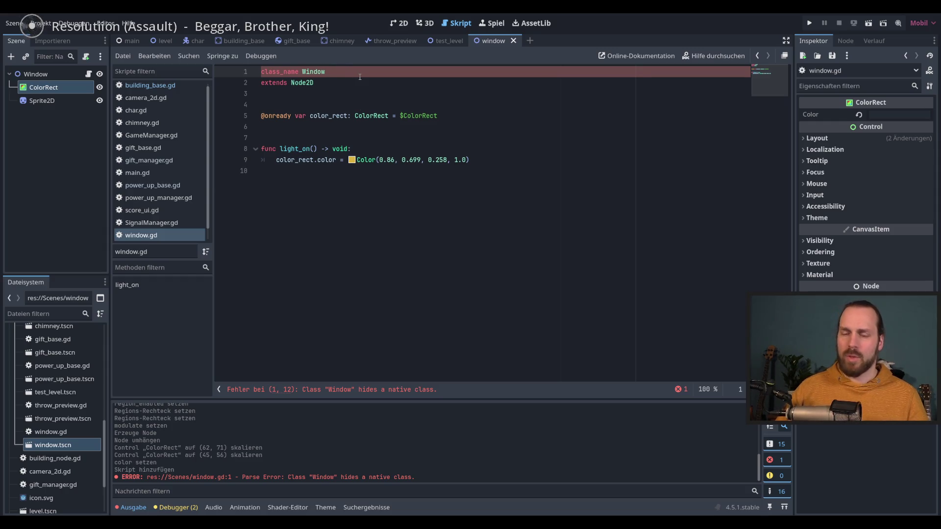
pyautogui.press('BackSpace')
pyautogui.press('BackSpace')
pyautogui.press('BackSpace')
pyautogui.write('B')
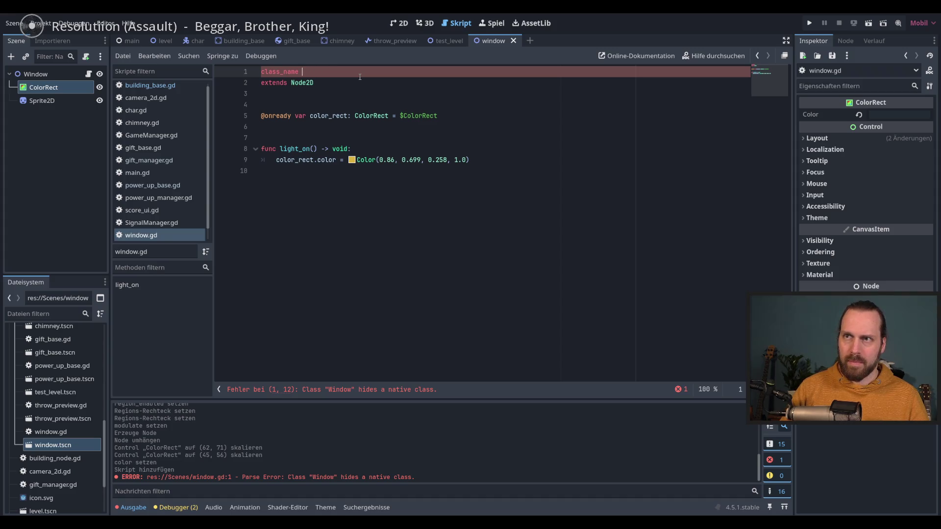
pyautogui.write('uildingWi')
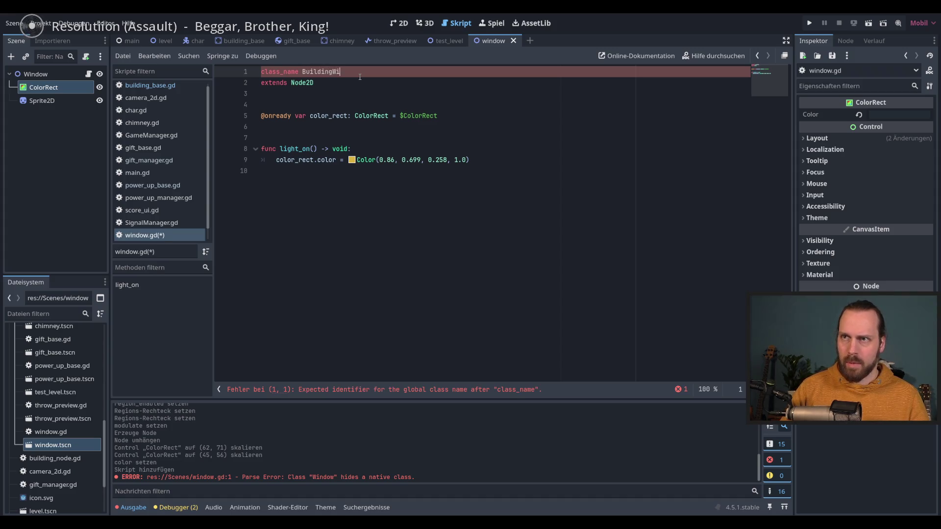
pyautogui.write('ndow')
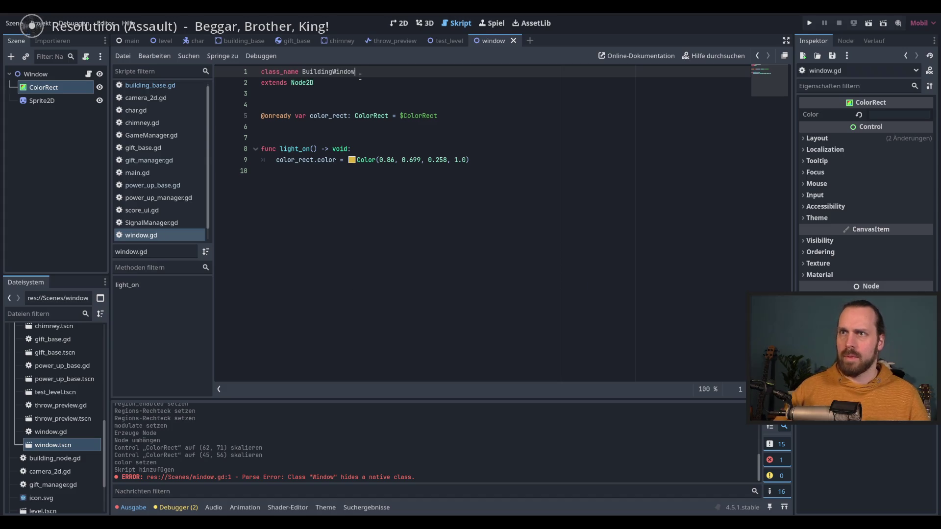
pyautogui.scroll(1, 169, 180)
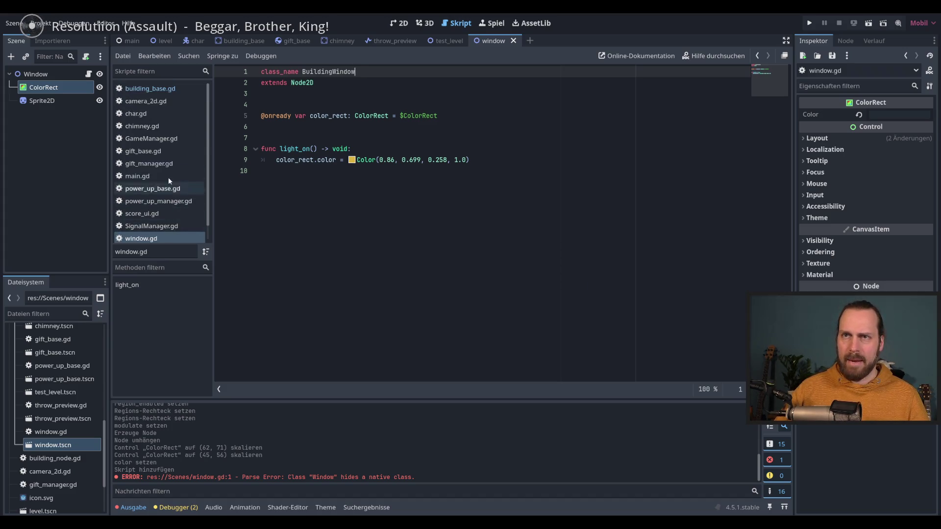
pyautogui.click(187, 88)
pyautogui.click(377, 301)
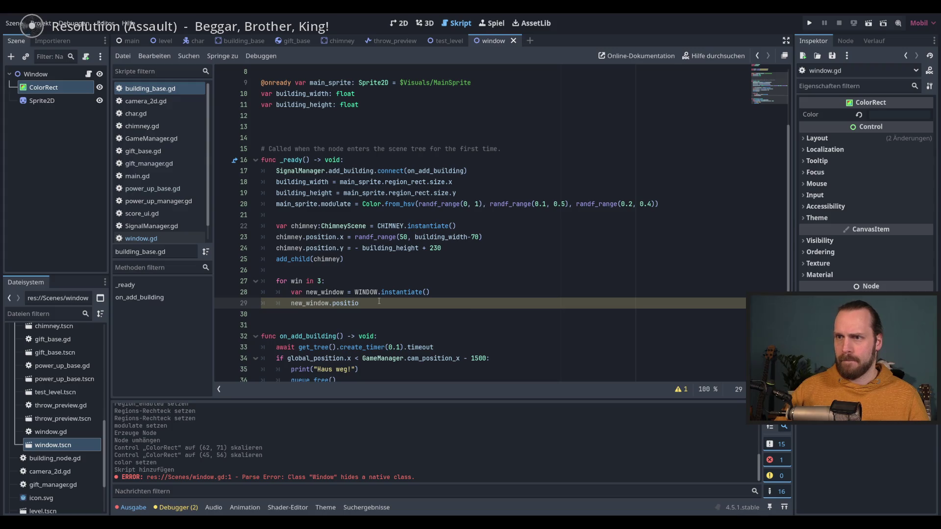
# - Declare new_window as type BuildingWindow on line 28
pyautogui.click(345, 293)
pyautogui.write(': Bui')
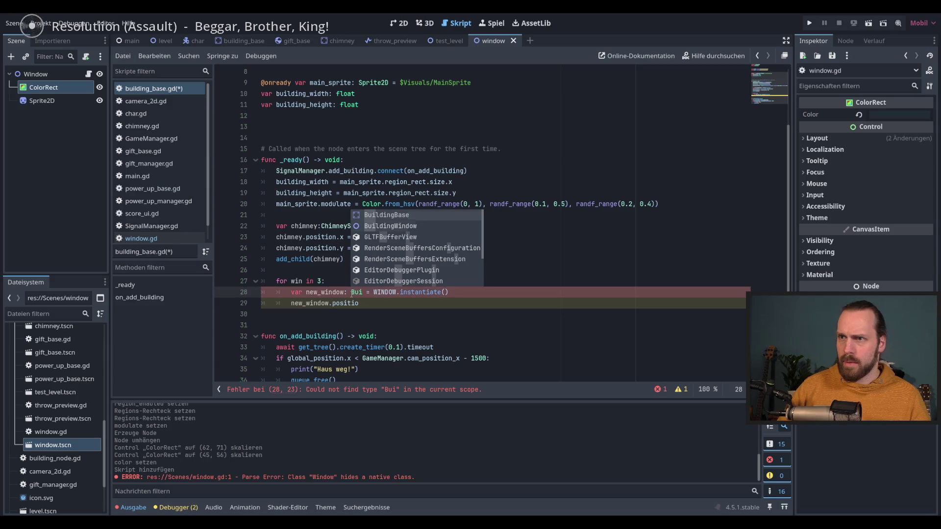
pyautogui.press('Down')
pyautogui.press('Return')
# - Begin line 29's new_window.position = Vector2( with a randf call
pyautogui.click(401, 308)
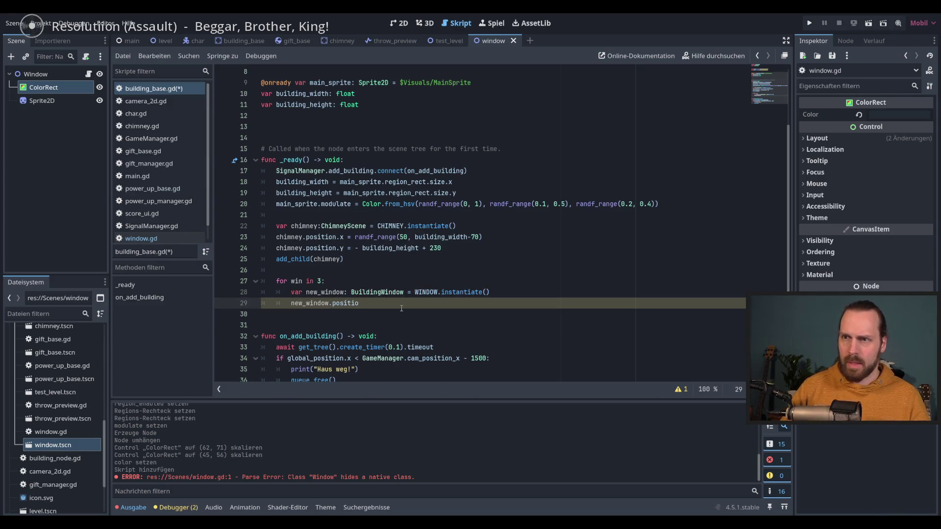
pyautogui.hotkey('ctrl', 'space')
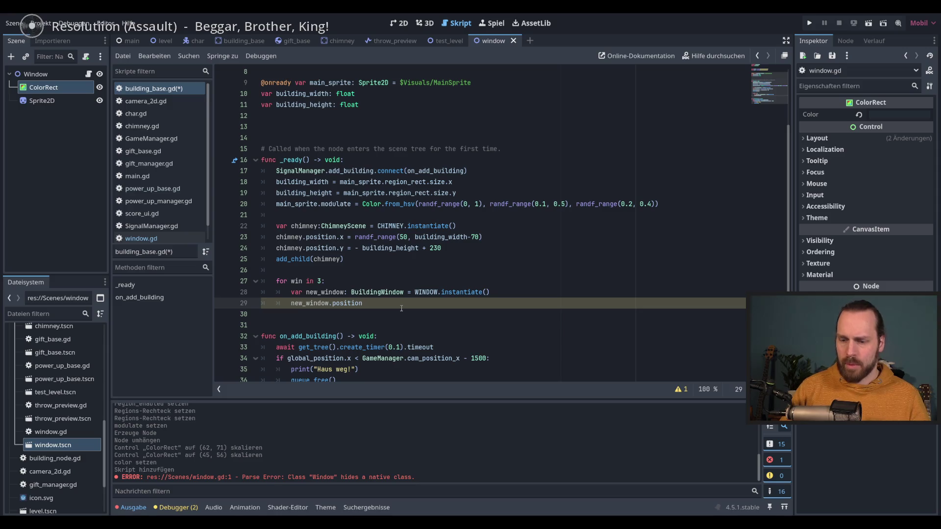
pyautogui.write(' = Vector2')
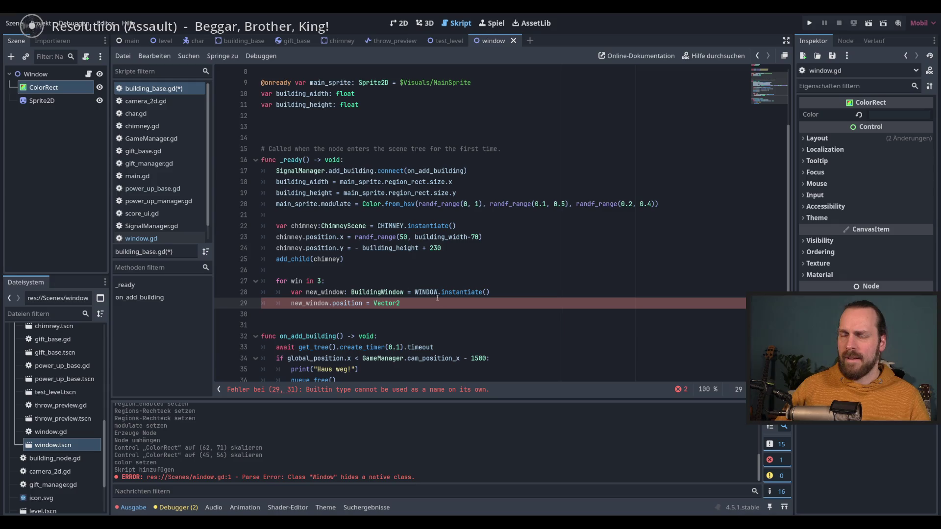
pyautogui.scroll(-1, 418, 300)
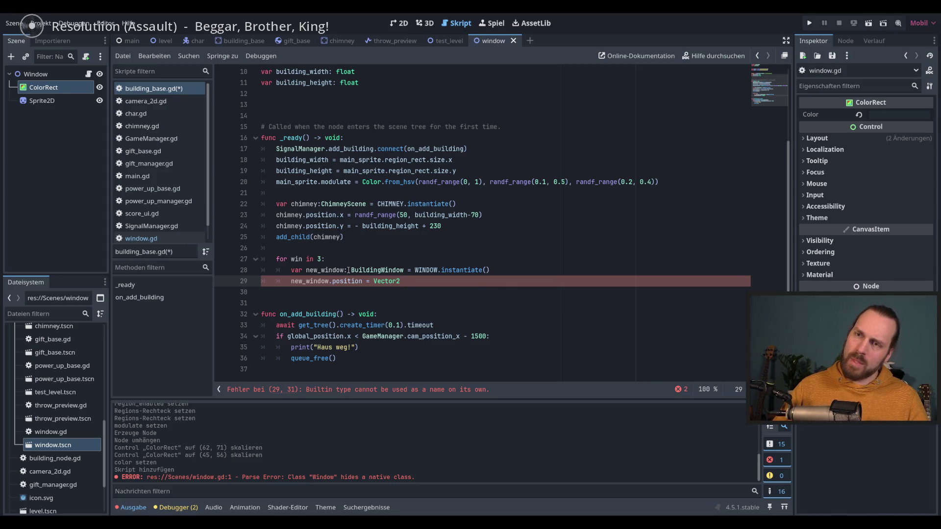
pyautogui.write('(')
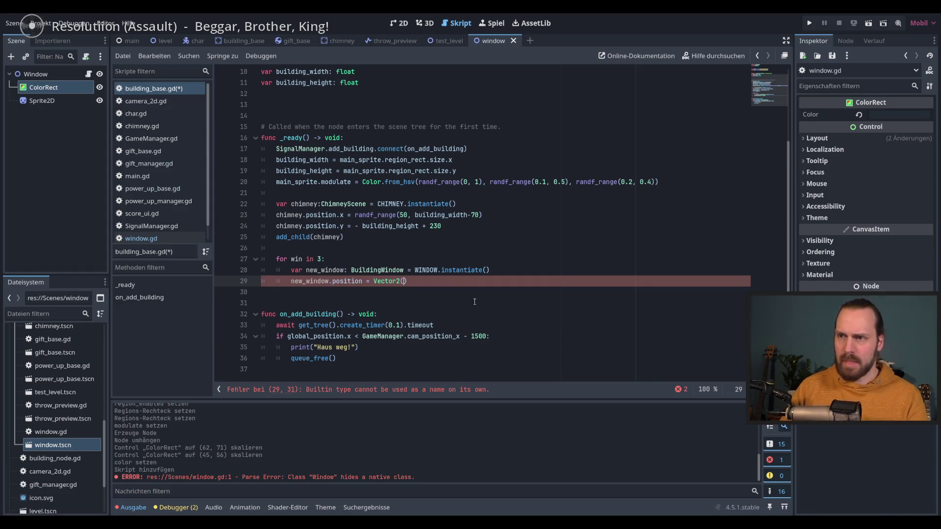
pyautogui.write('ranf')
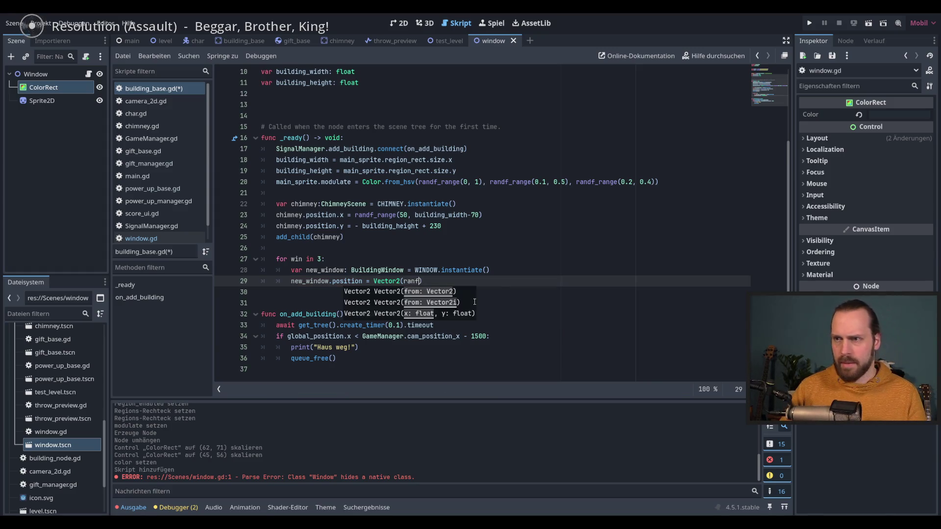
# - Set the Vector2 x value to randf_range(50, building_width - 50)
pyautogui.press('Down')
pyautogui.press('Down')
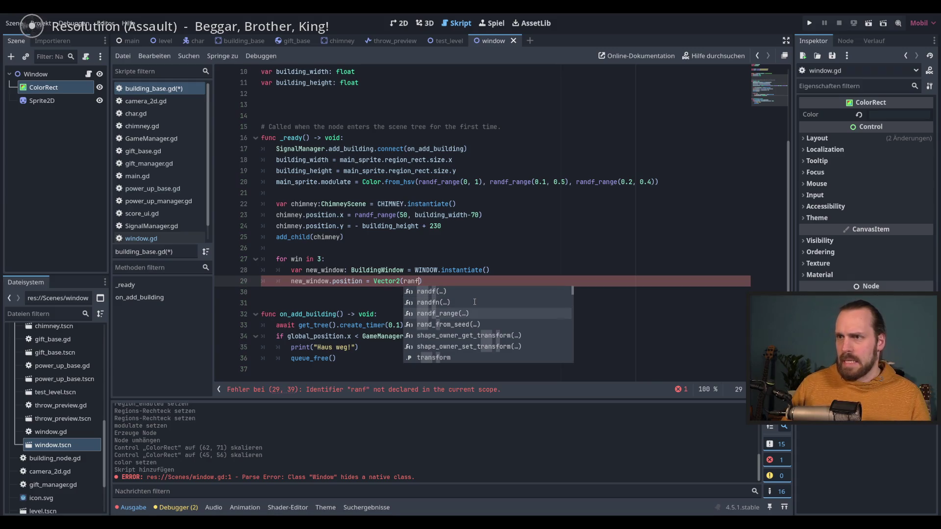
pyautogui.press('Return')
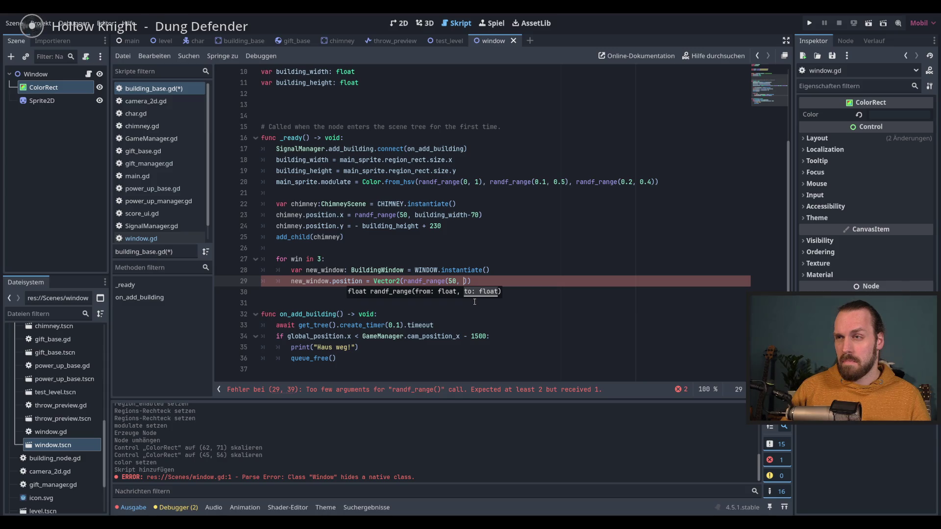
pyautogui.write('build')
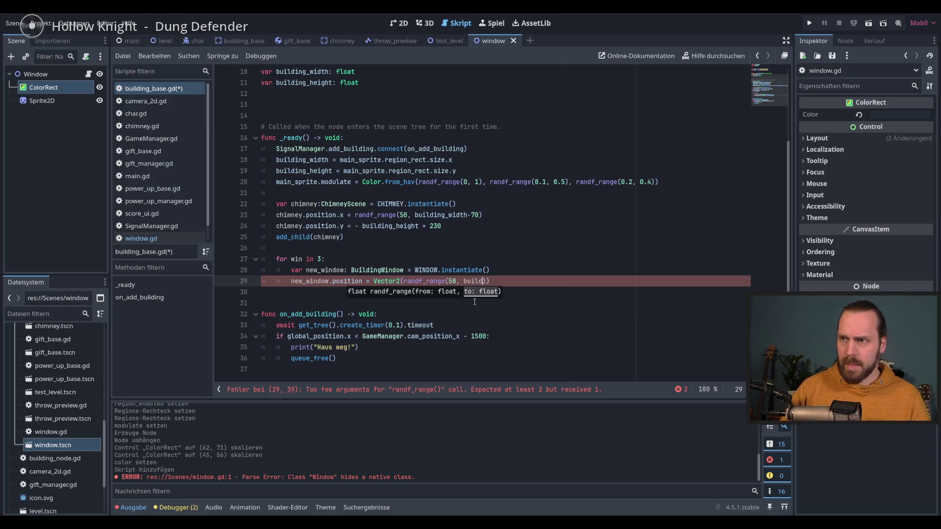
pyautogui.press('Down')
pyautogui.press('Return')
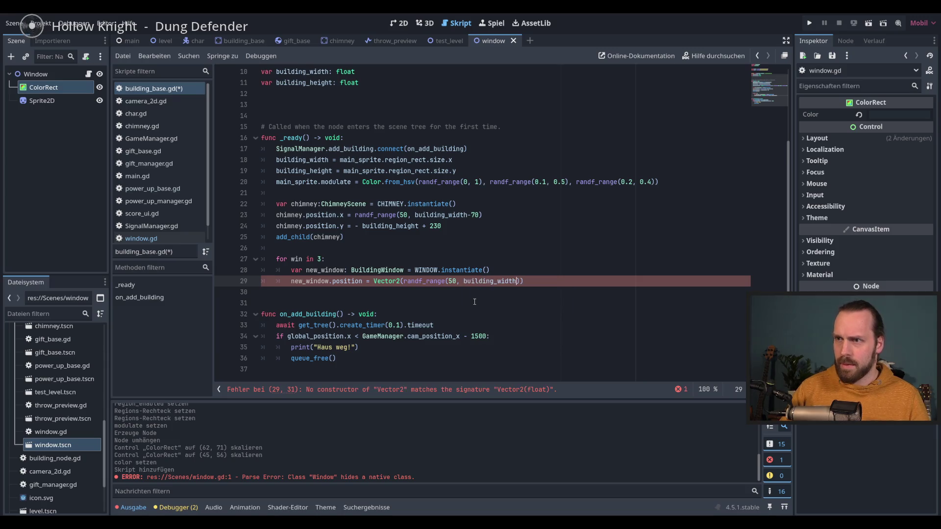
pyautogui.write('- ')
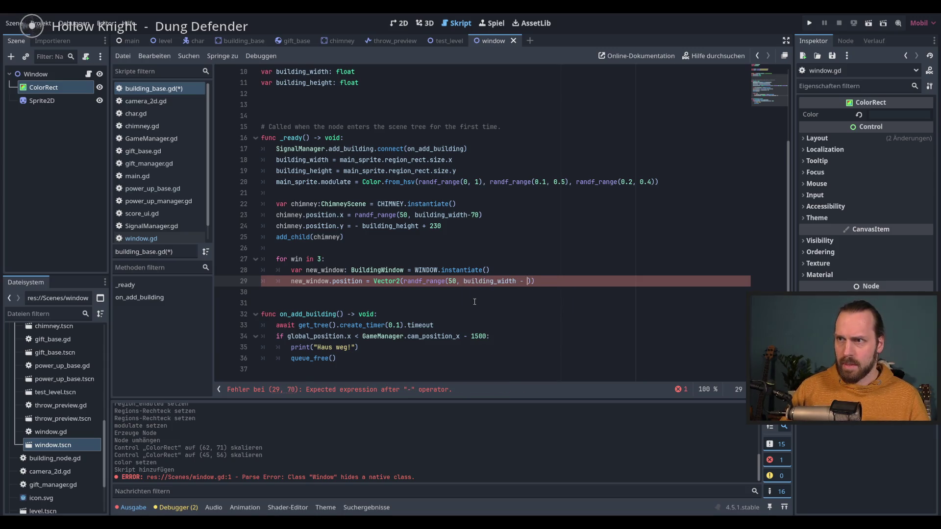
pyautogui.write('50')
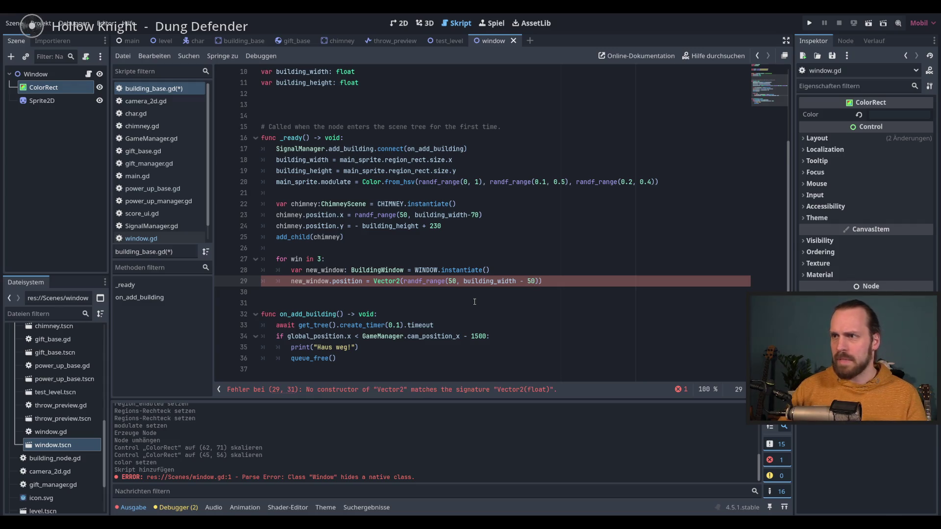
pyautogui.write('),')
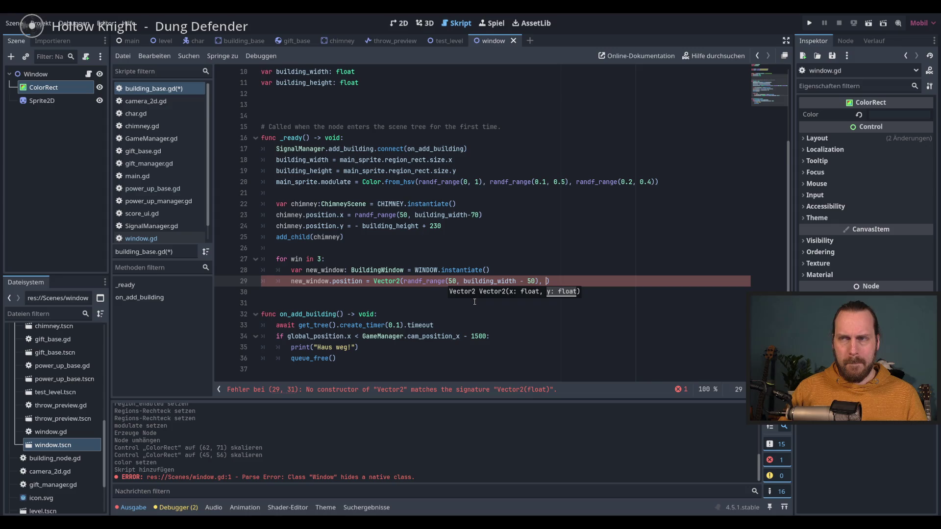
# - Use building_height as the y value and run the game
pyautogui.write('-')
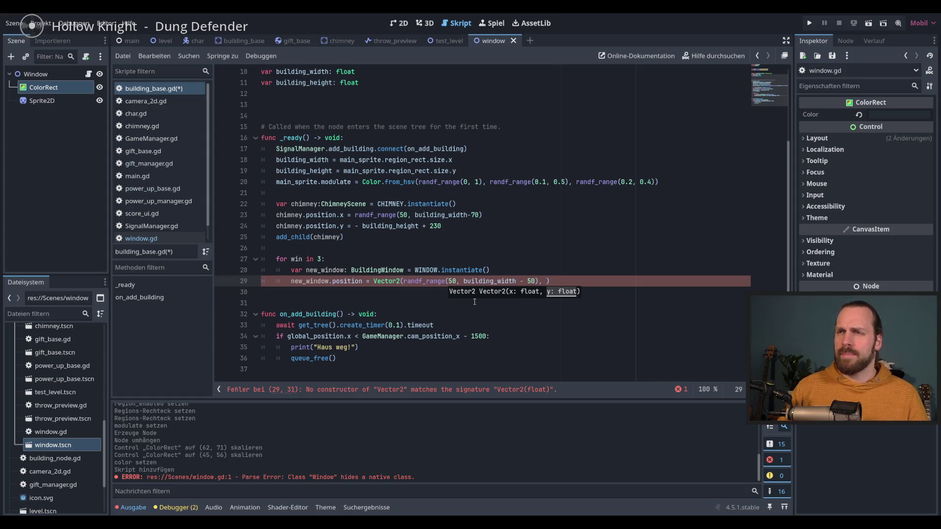
pyautogui.write('bui')
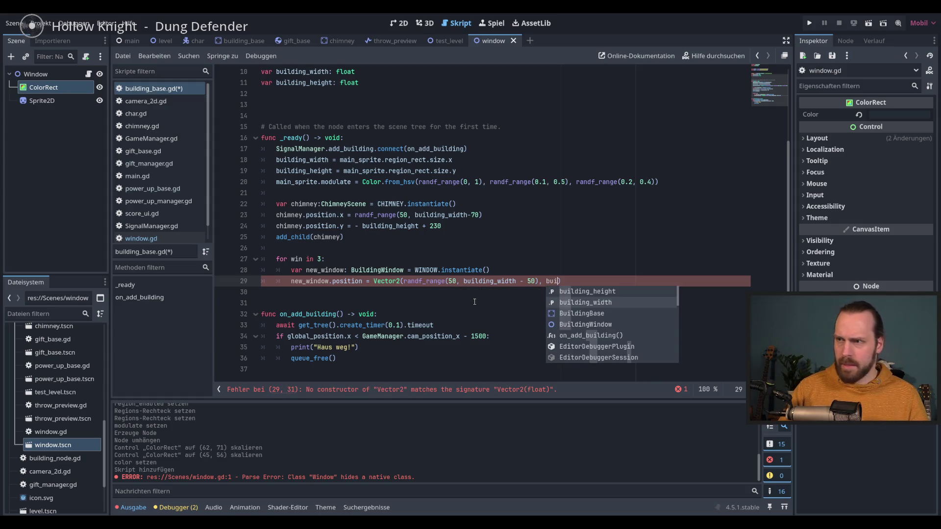
pyautogui.press('Down')
pyautogui.press('Return')
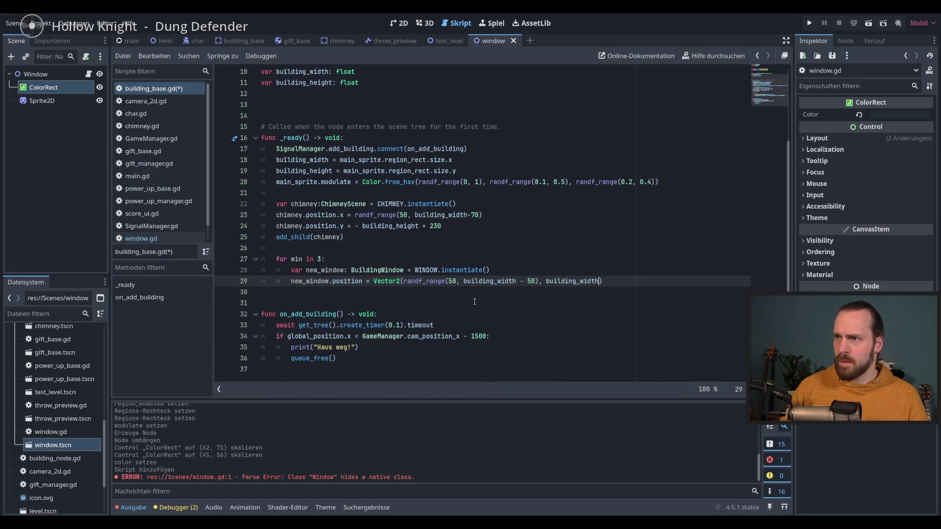
pyautogui.press('BackSpace')
pyautogui.press('BackSpace')
pyautogui.press('BackSpace')
pyautogui.write('h')
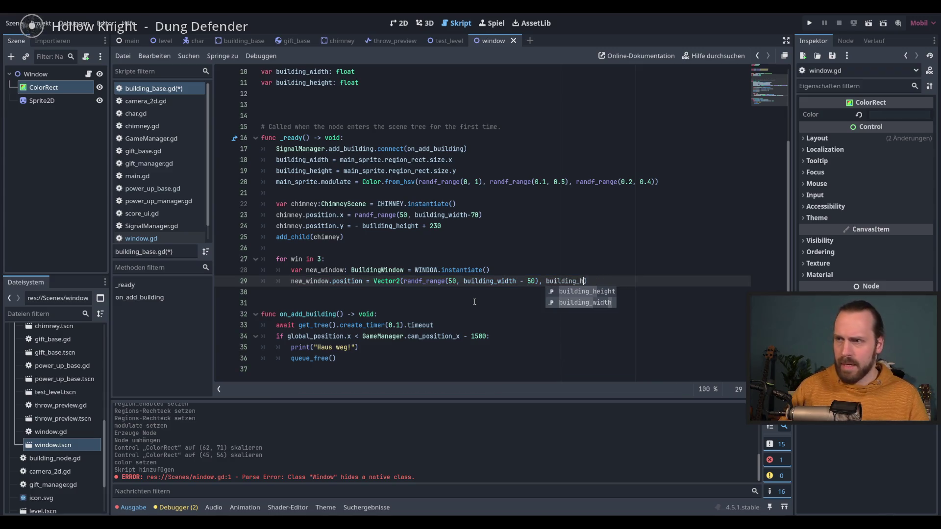
pyautogui.press('Return')
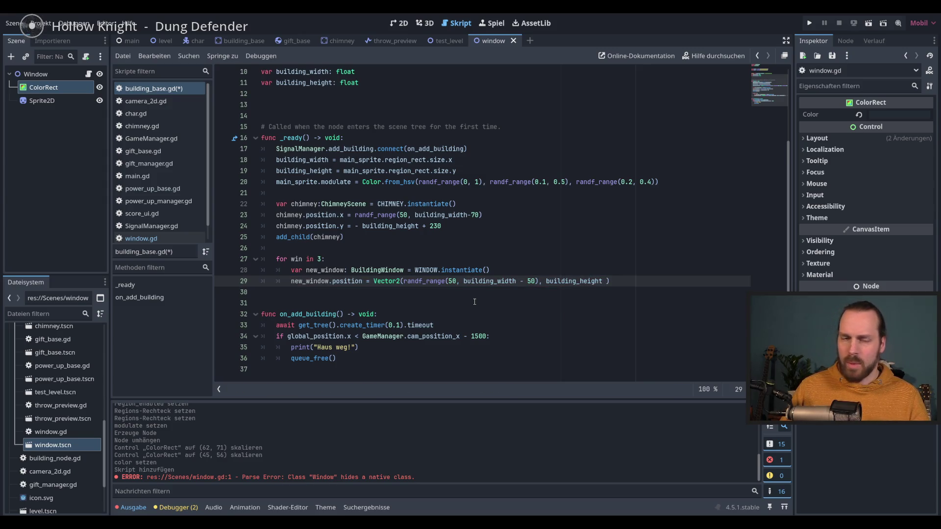
pyautogui.press('F5')
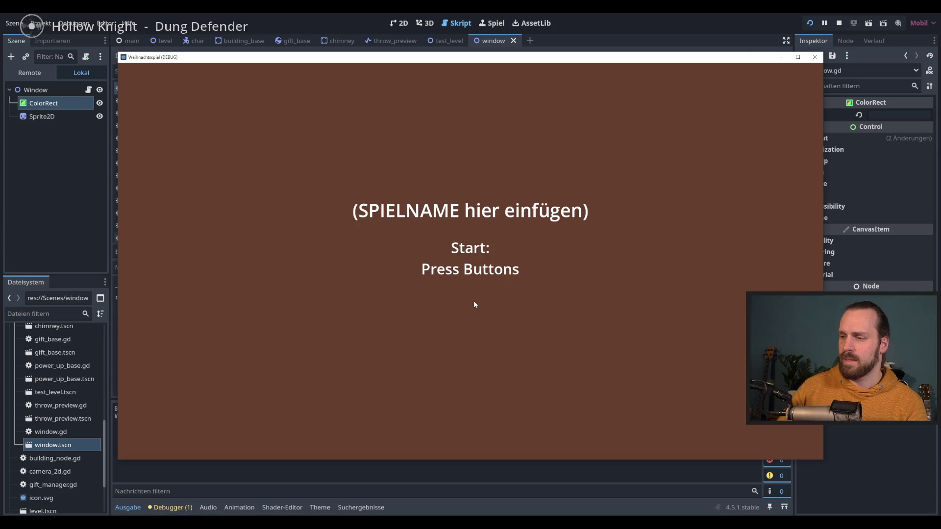
# - Stop the test run and add add_child(new_window) on line 30 inside the loop
pyautogui.click(474, 301)
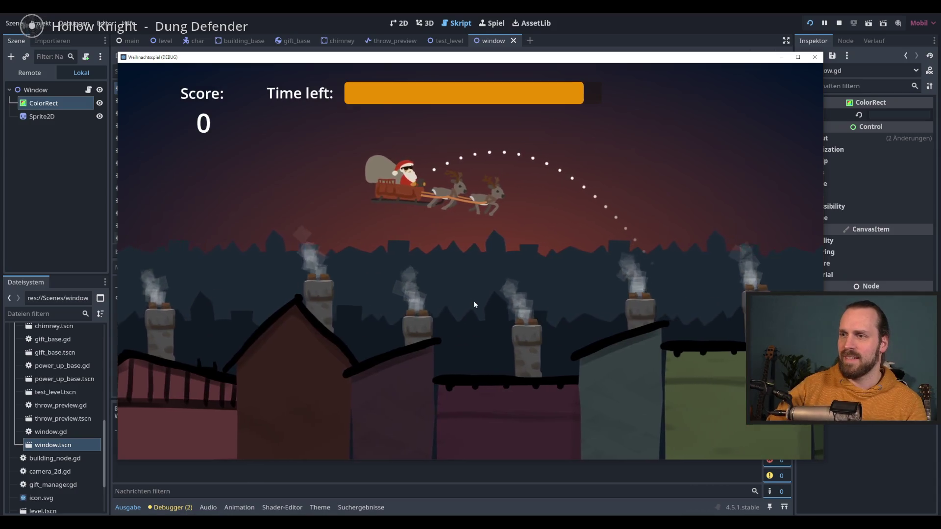
pyautogui.press('F8')
pyautogui.press('Return')
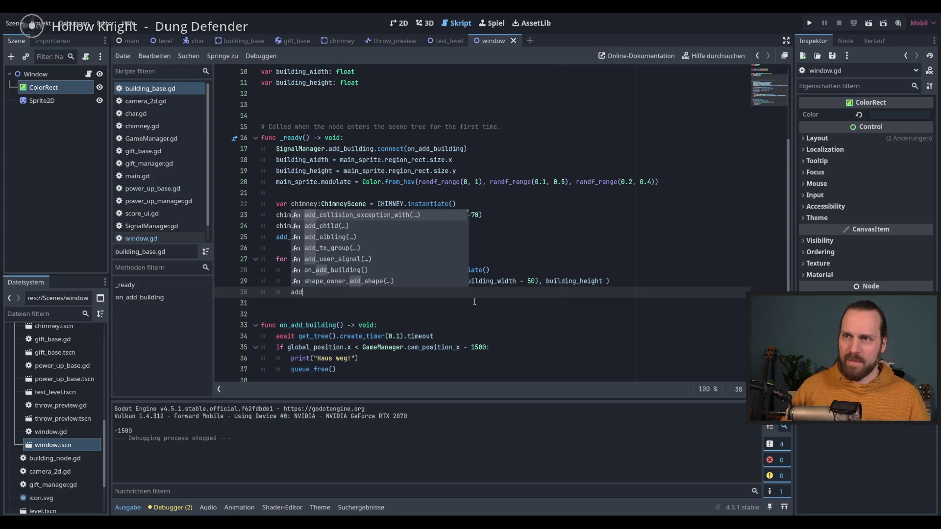
pyautogui.press('Down')
pyautogui.press('Return')
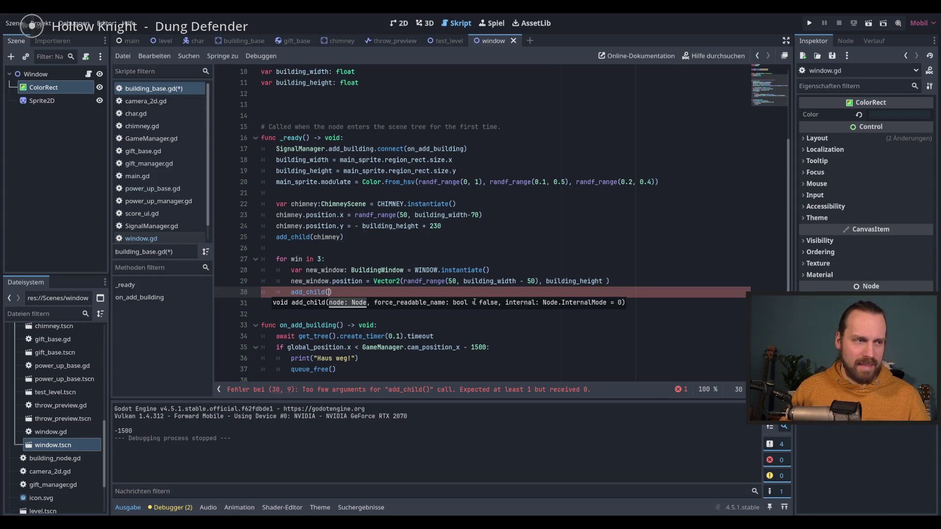
pyautogui.write('new')
pyautogui.press('Return')
# - Run the game, start playing from the title screen, then stop it
pyautogui.press('F5')
pyautogui.press('F5')
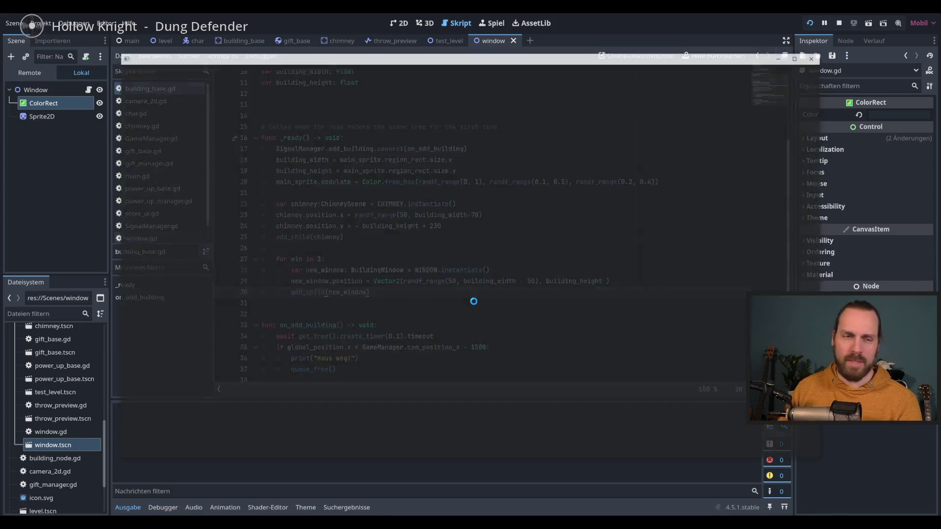
pyautogui.press('space')
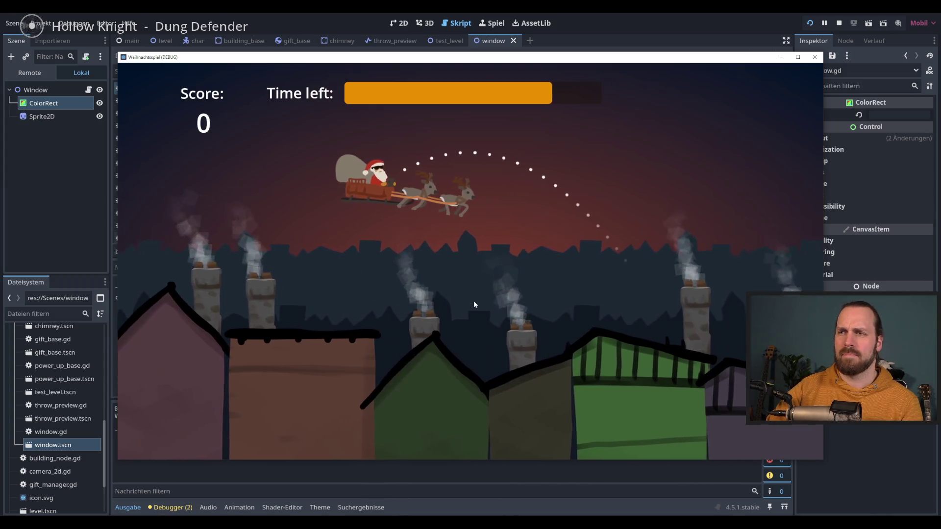
pyautogui.press('F8')
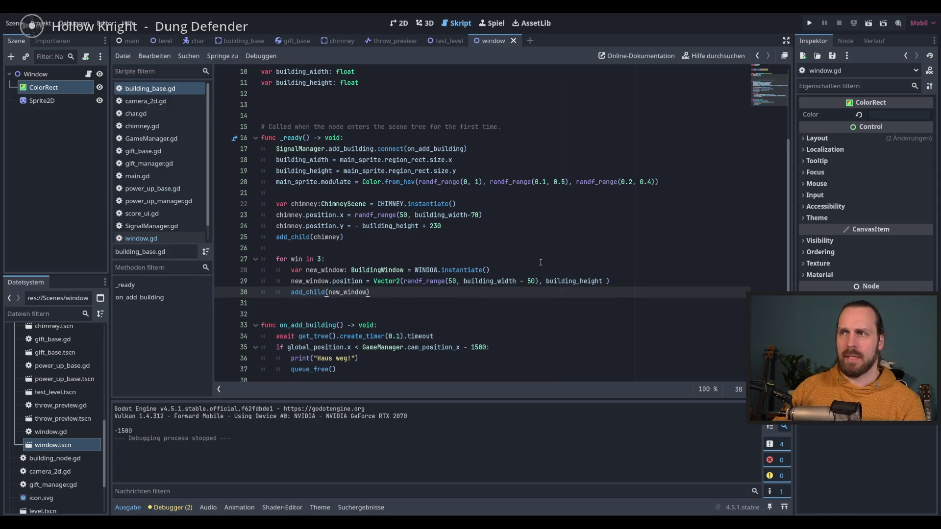
# - Check the ColorRect's Visibility and the Window node, do a quick run, then relaunch
pyautogui.click(804, 240)
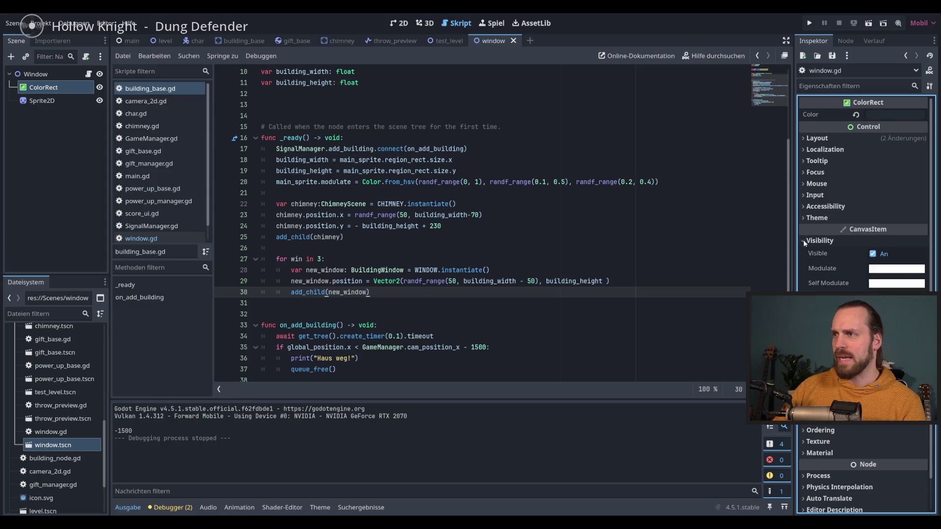
pyautogui.click(804, 239)
pyautogui.click(36, 74)
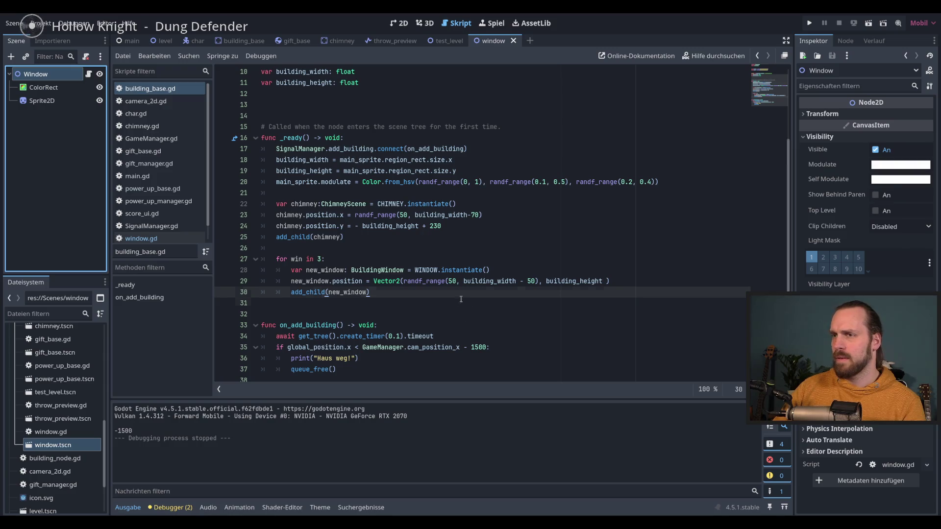
pyautogui.press('F5')
pyautogui.press('F8')
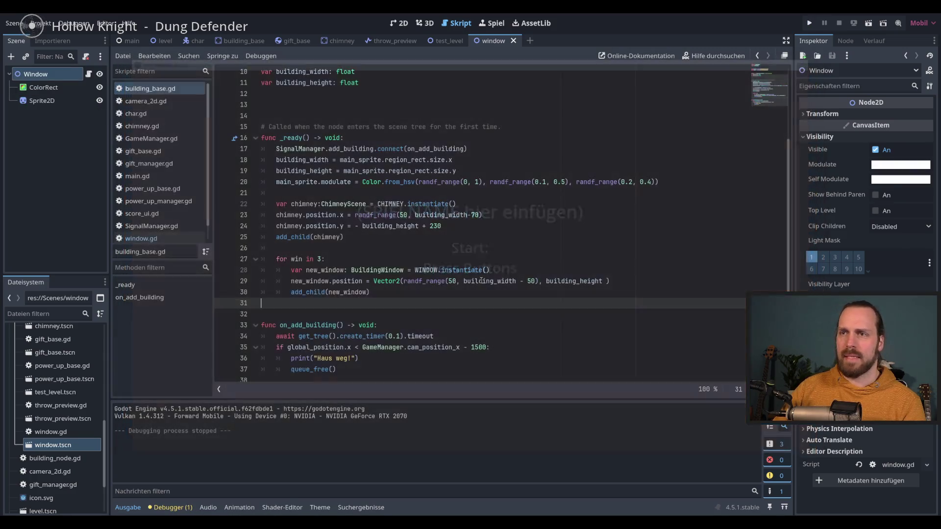
pyautogui.click(350, 264)
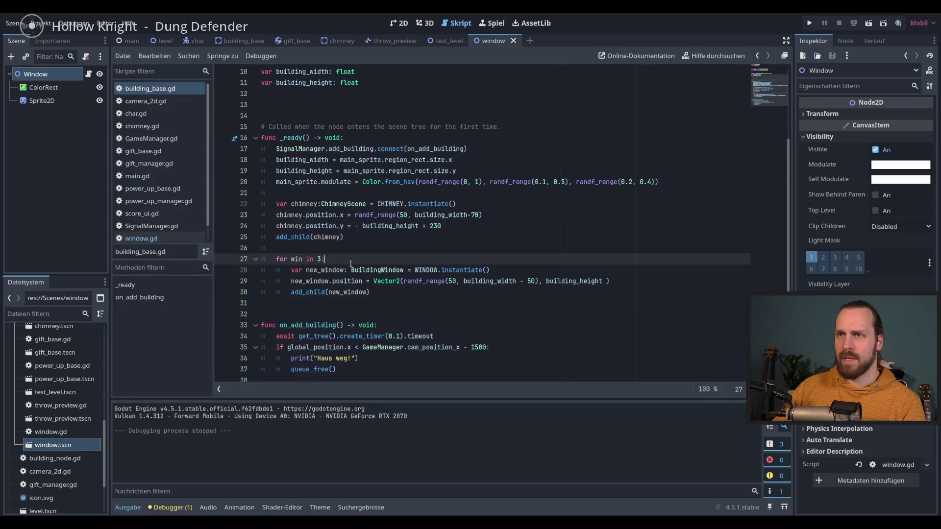
pyautogui.press('F5')
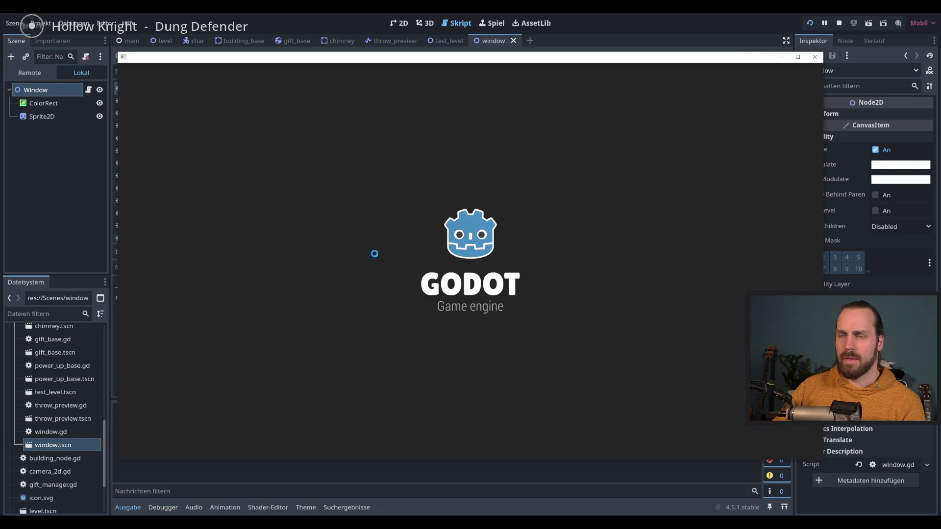
# - Start the game and expand Main and LevelCanvas in the Remote scene tree, widening the panel
pyautogui.press('space')
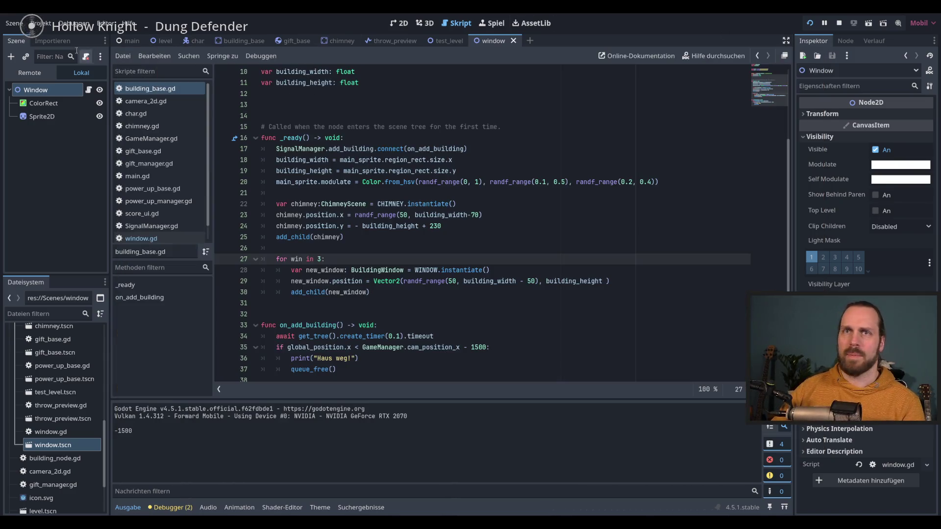
pyautogui.click(29, 72)
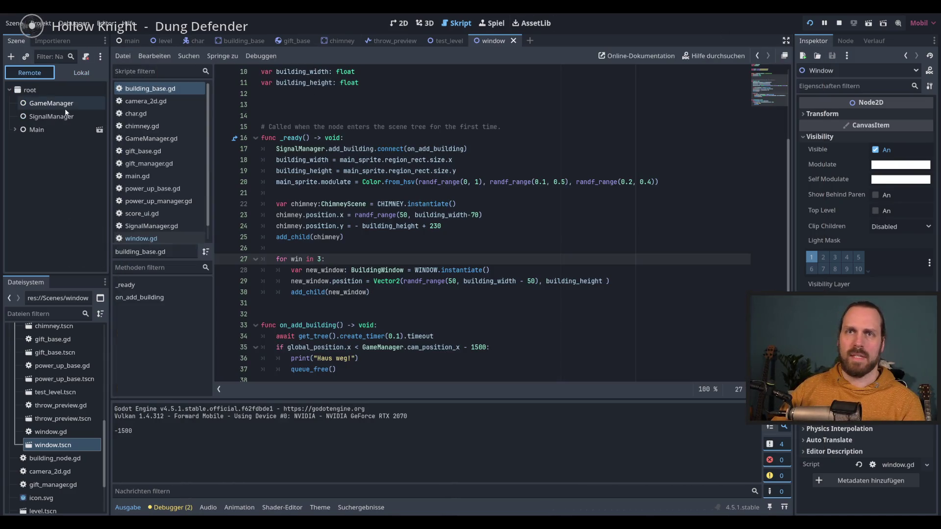
pyautogui.click(16, 129)
pyautogui.click(20, 154)
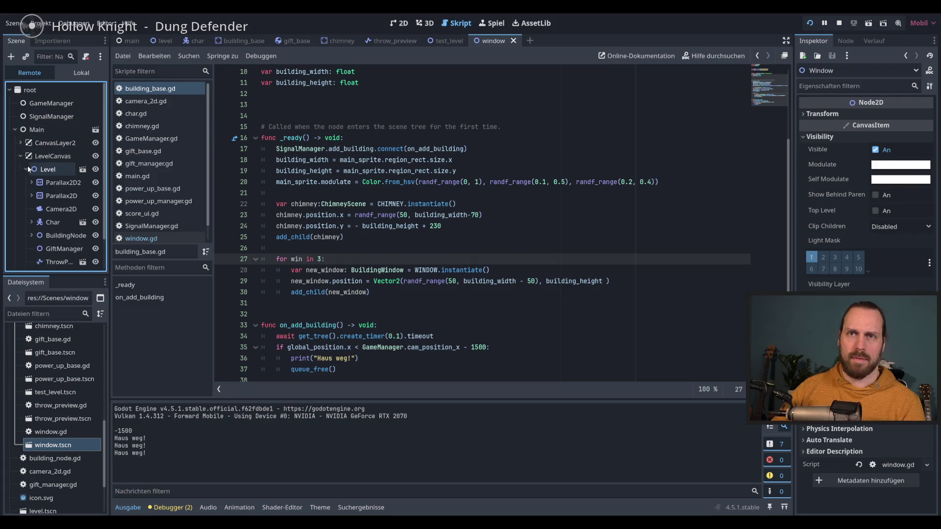
pyautogui.scroll(-2, 33, 211)
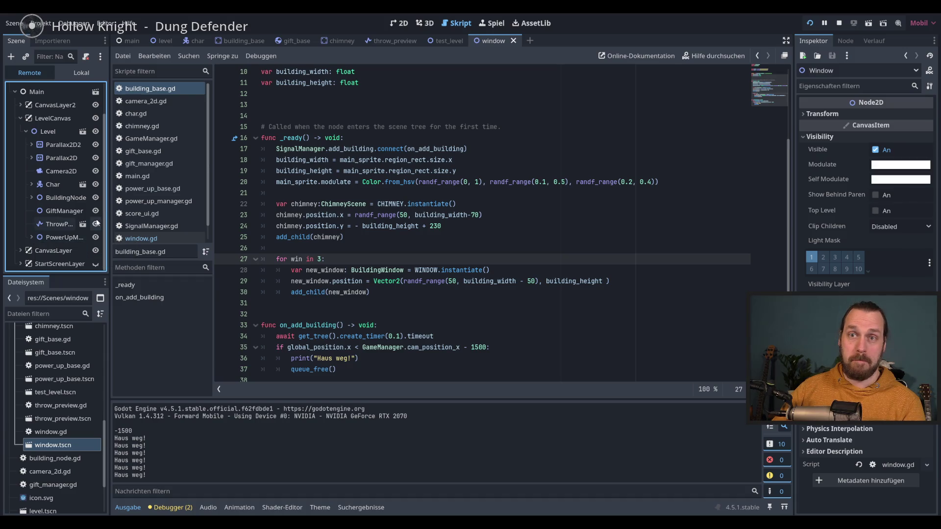
pyautogui.moveTo(108, 225); pyautogui.dragTo(126, 224)
# - Expand BuildingNode's buildings to reveal a Chimney and three window nodes, then show the 2D view
pyautogui.click(32, 198)
pyautogui.click(37, 212)
pyautogui.click(38, 212)
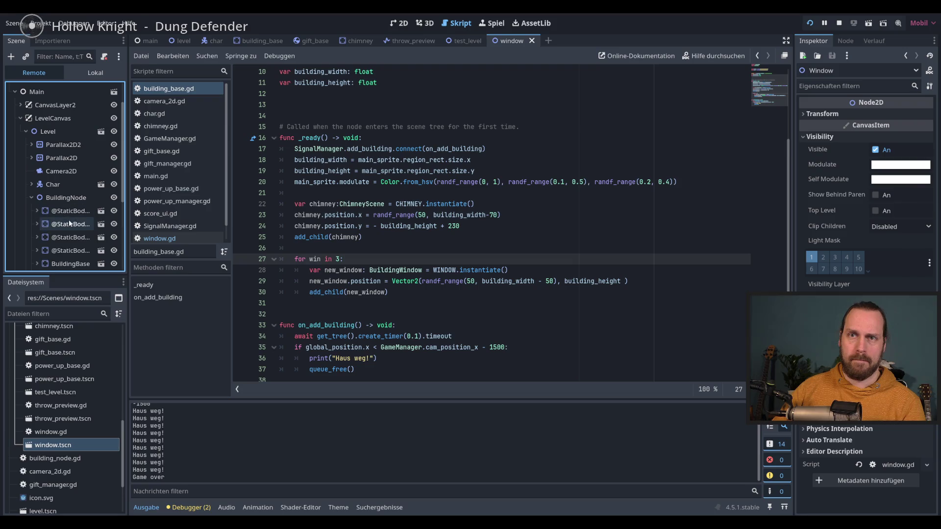
pyautogui.scroll(-3, 81, 213)
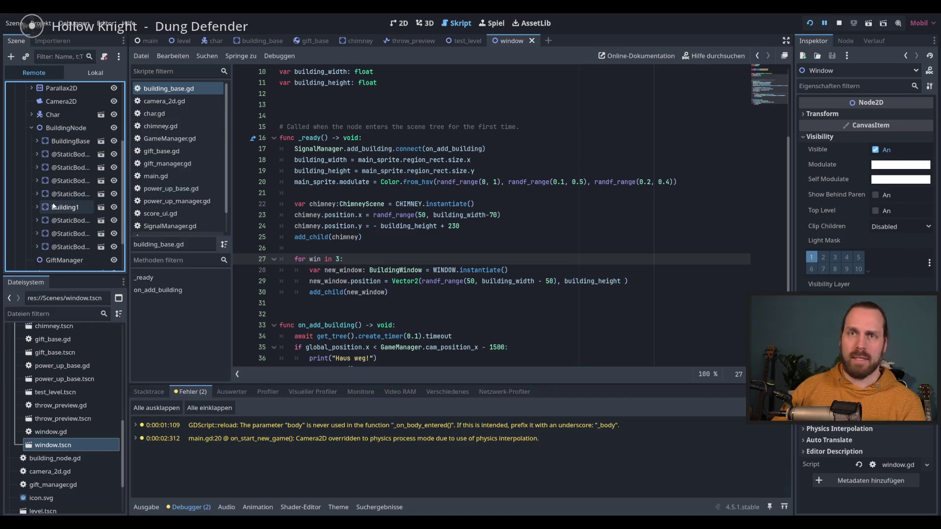
pyautogui.click(37, 194)
pyautogui.scroll(-2, 76, 238)
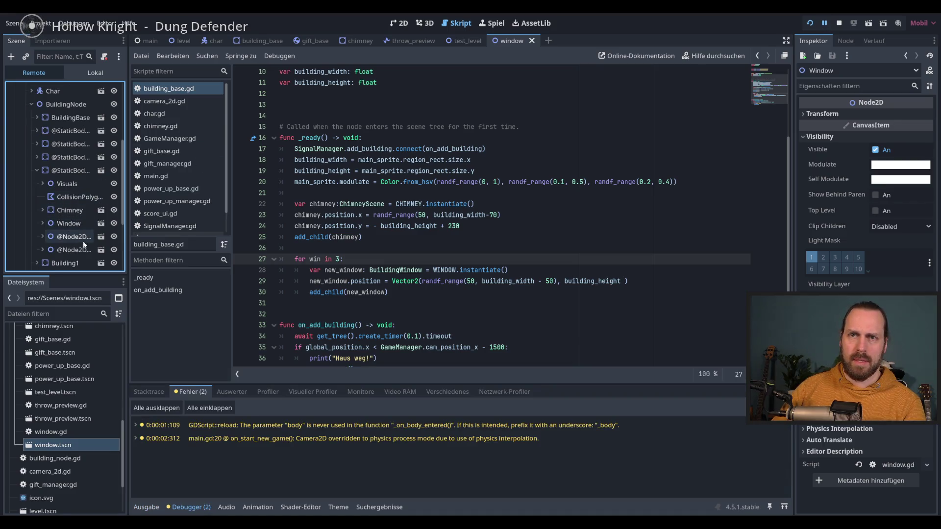
pyautogui.click(401, 23)
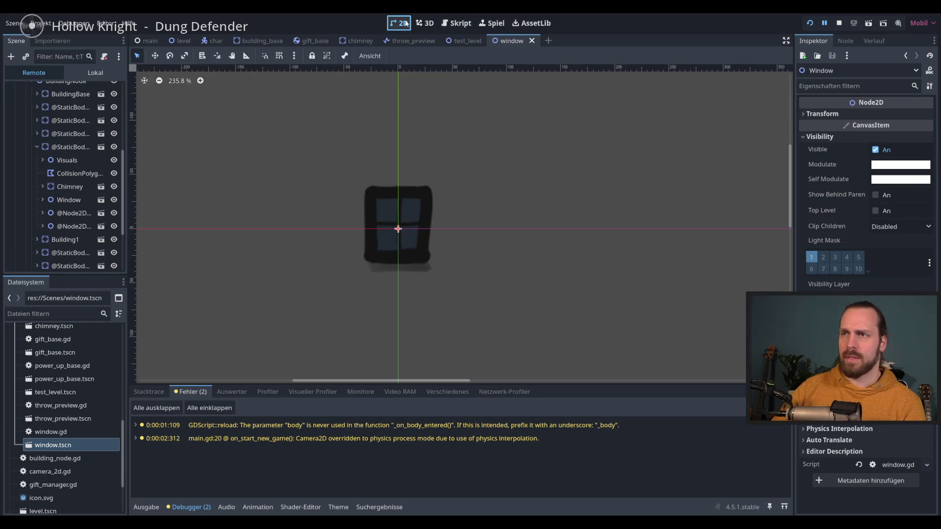
pyautogui.click(43, 214)
pyautogui.click(43, 213)
pyautogui.click(63, 200)
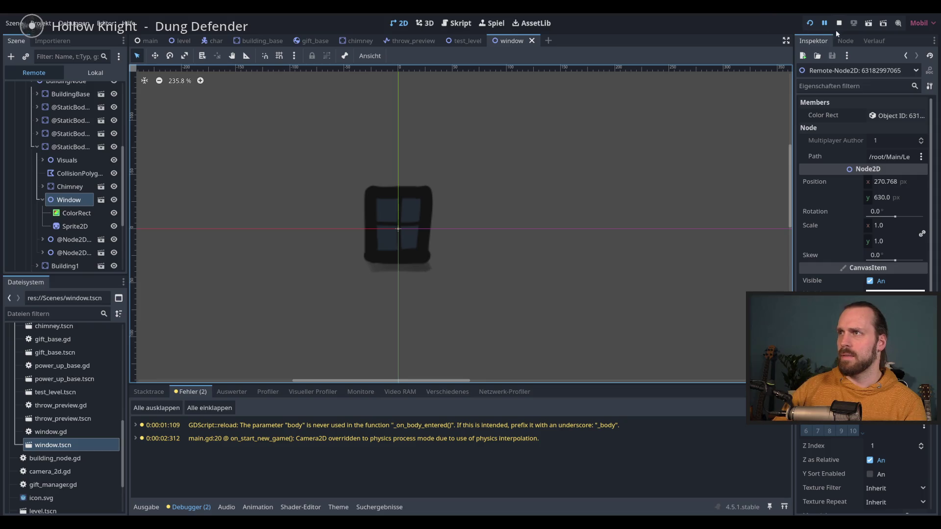
# - Stop the game, enable embedded running in the Game workspace, and relaunch with F5
pyautogui.click(838, 23)
pyautogui.click(492, 23)
pyautogui.click(410, 57)
pyautogui.click(428, 70)
pyautogui.press('F5')
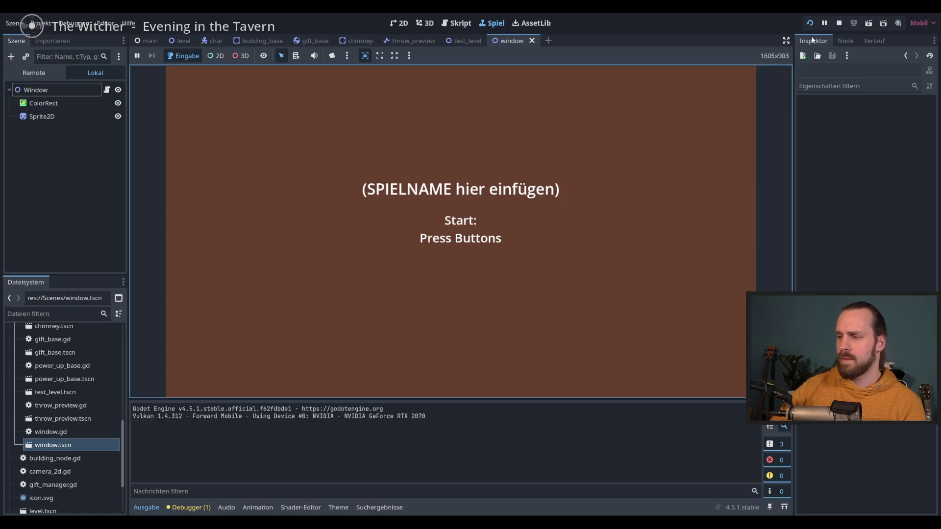
# - Start the embedded game and expand BuildingNode in the Remote tree to list spawned buildings
pyautogui.press('space')
pyautogui.click(616, 149)
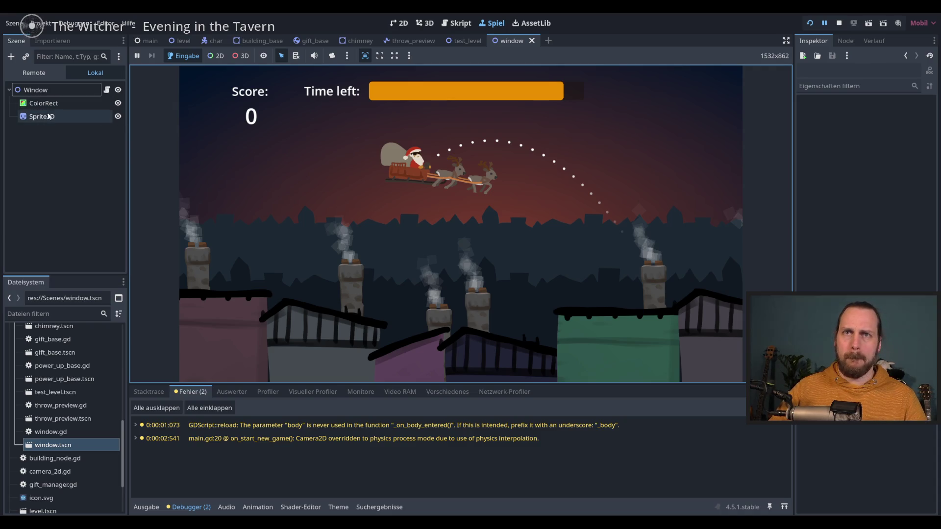
pyautogui.click(34, 73)
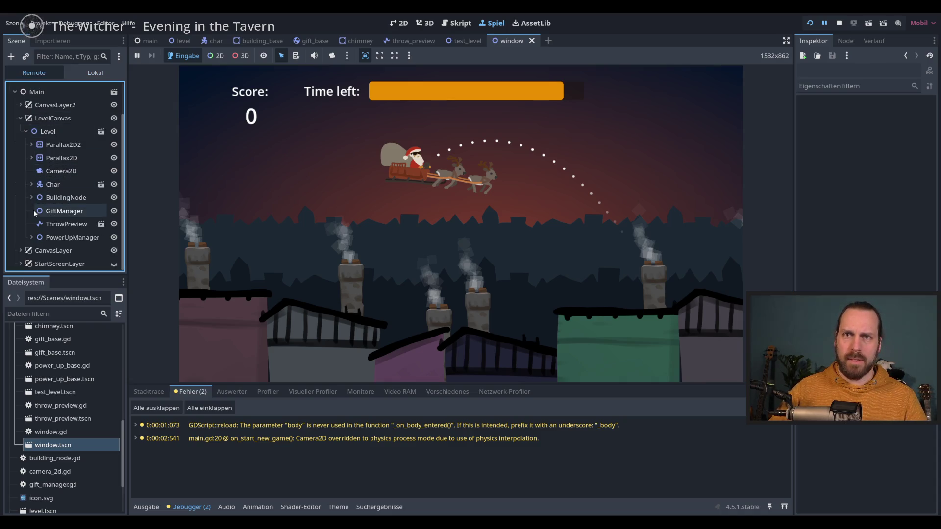
pyautogui.click(32, 197)
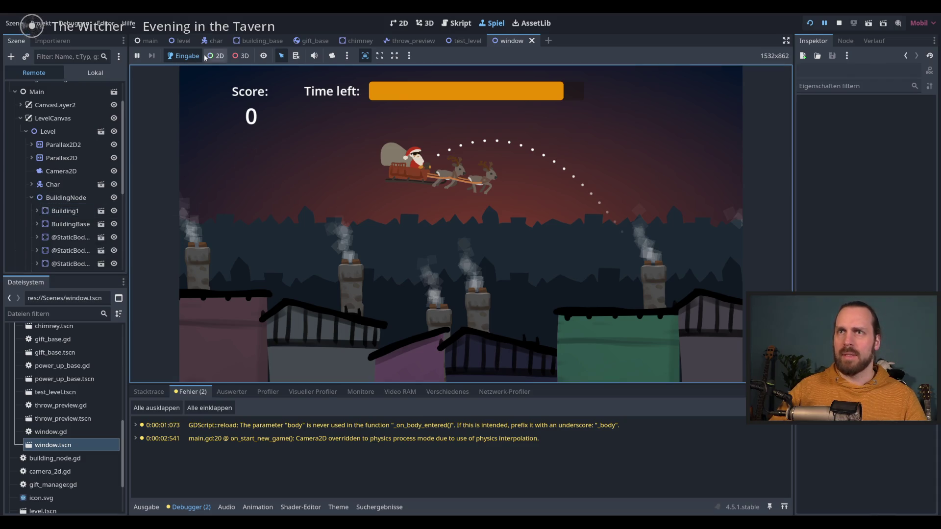
# - Override the game camera to zoom out over the rooftops, then stop and return to building_base.gd
pyautogui.click(332, 56)
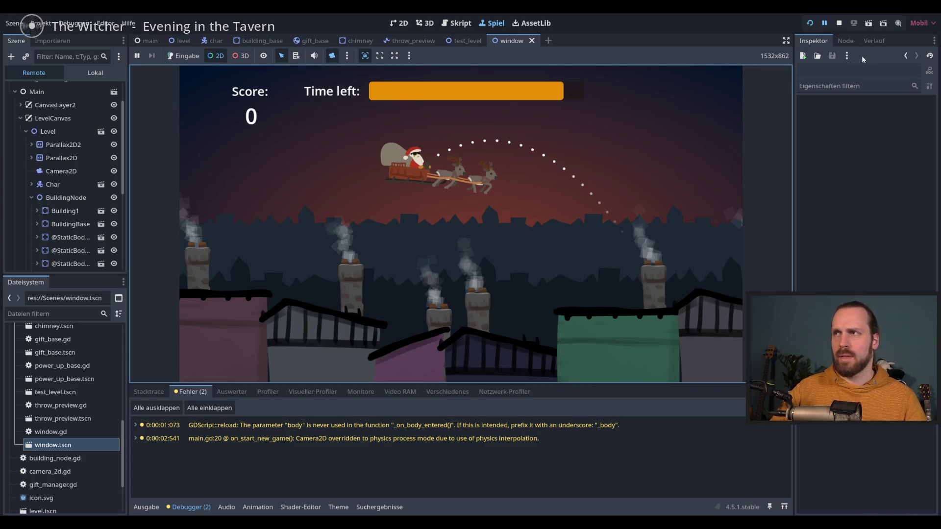
pyautogui.scroll(-3, 491, 200)
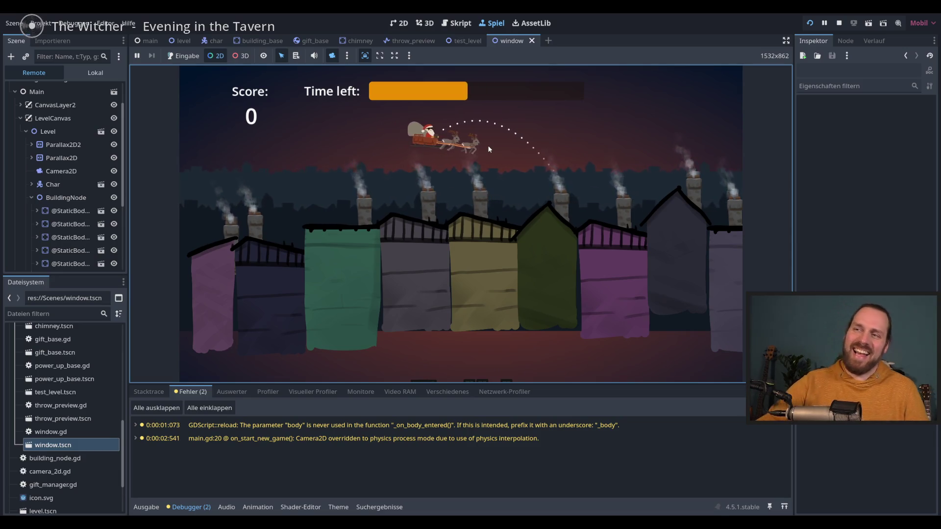
pyautogui.scroll(-3, 372, 199)
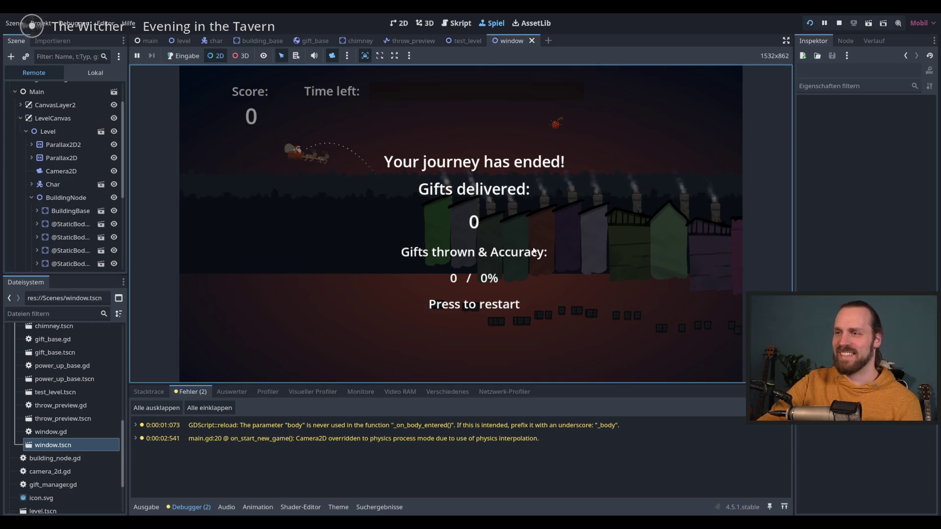
pyautogui.press('F8')
pyautogui.click(455, 23)
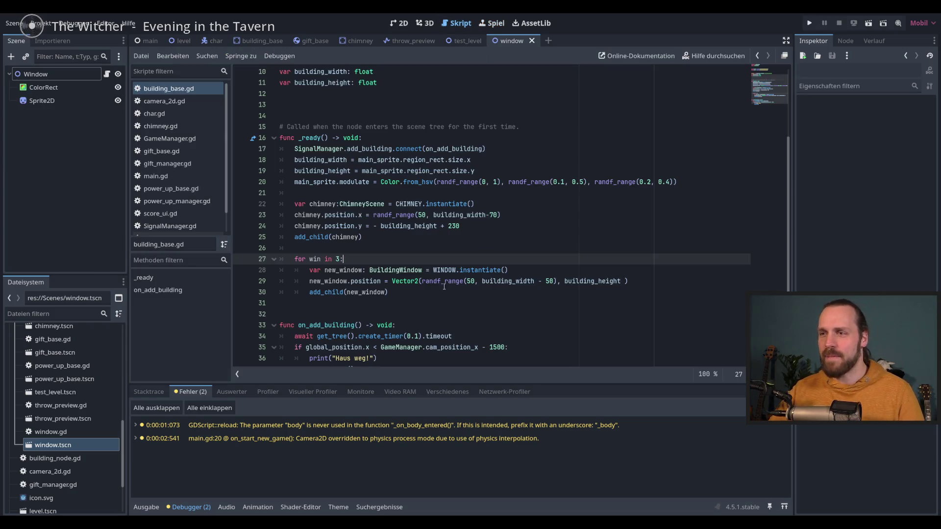
# - Change line 29's window y-offset to -building_height/2 + win * 100 and run the project
pyautogui.doubleClick(593, 284)
pyautogui.click(621, 282)
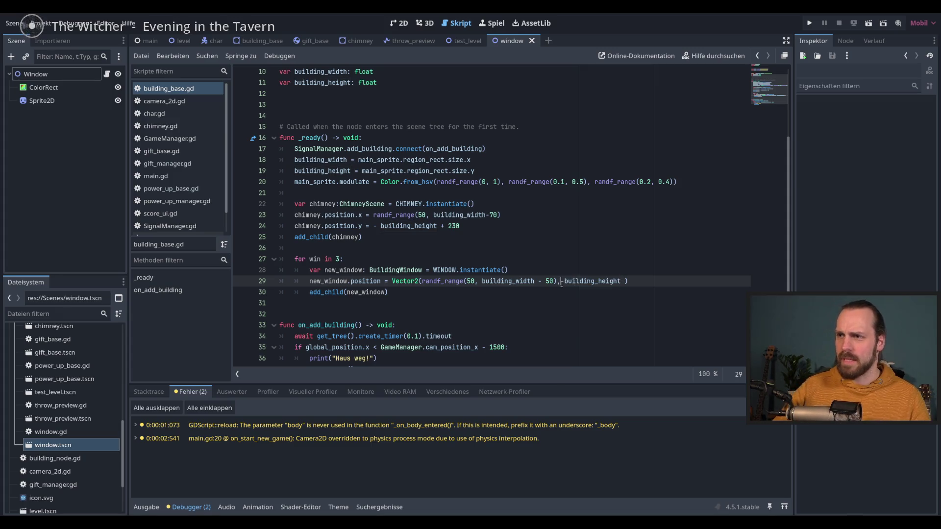
pyautogui.write('-')
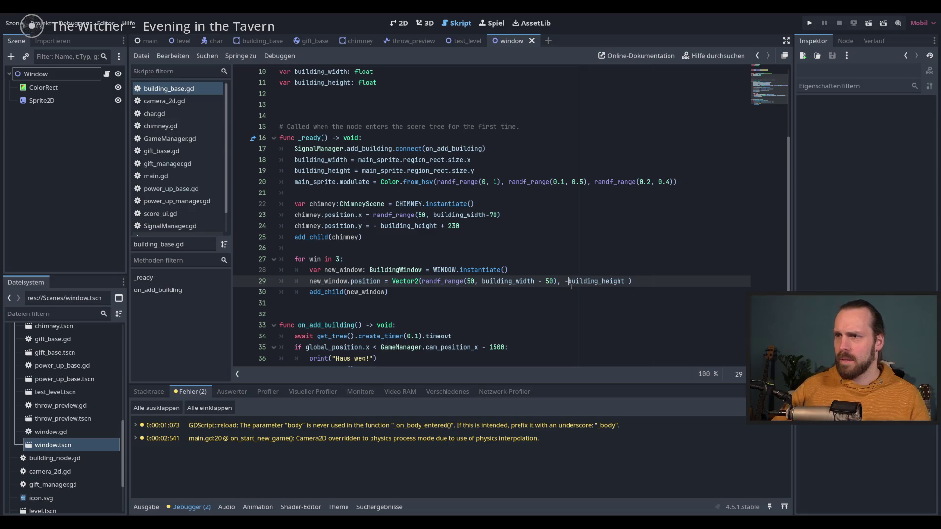
pyautogui.write('/2 ')
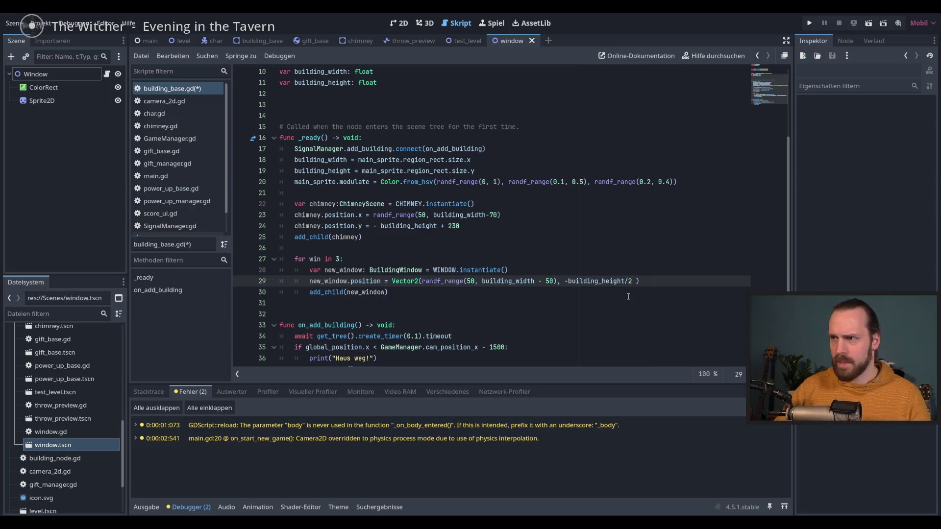
pyautogui.write('+  ')
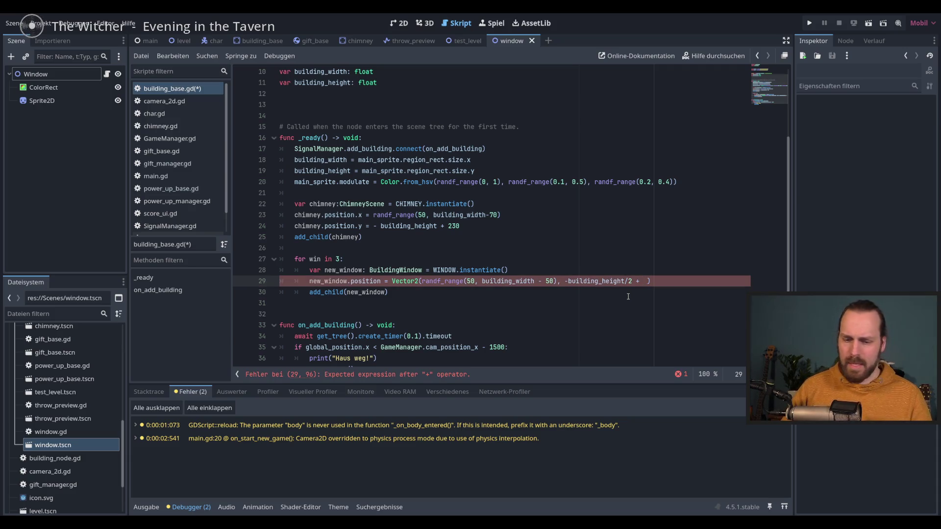
pyautogui.write('win')
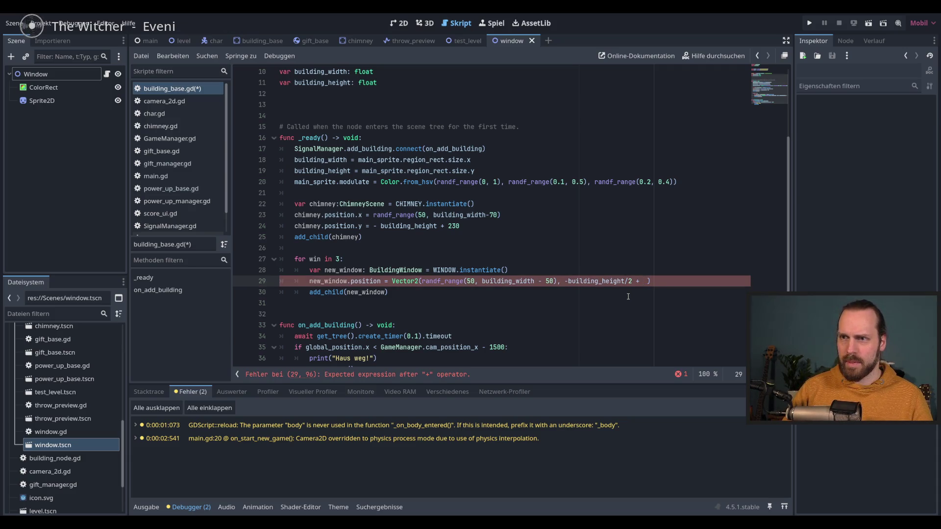
pyautogui.write(' *')
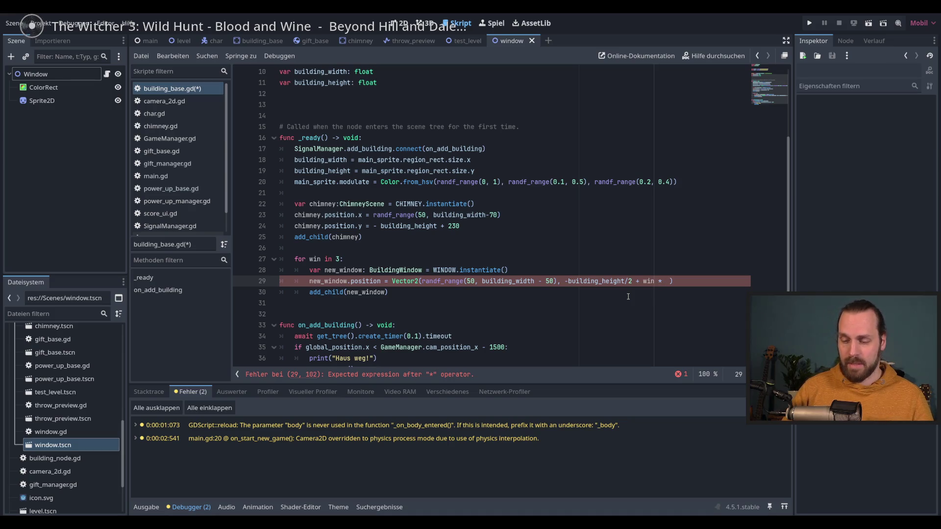
pyautogui.write('100')
pyautogui.press('BackSpace')
pyautogui.press('BackSpace')
pyautogui.press('BackSpace')
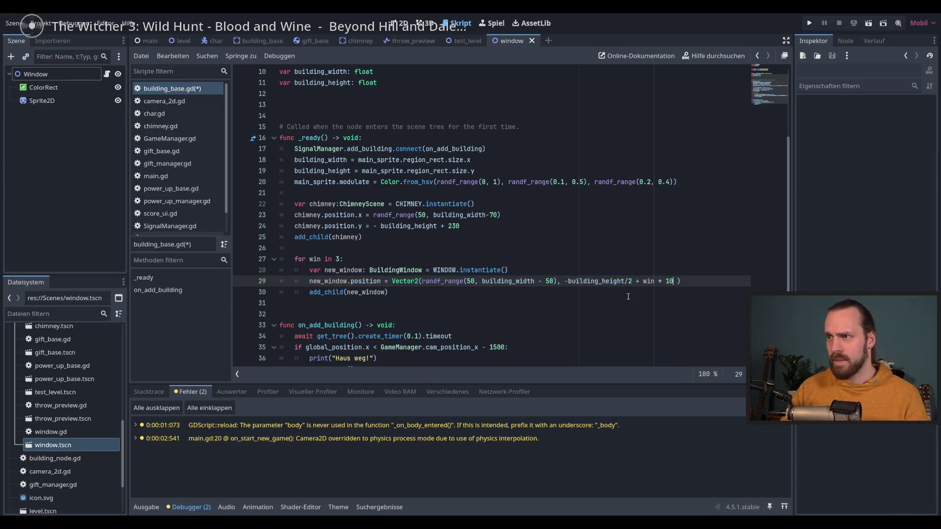
pyautogui.write('100')
pyautogui.press('F5')
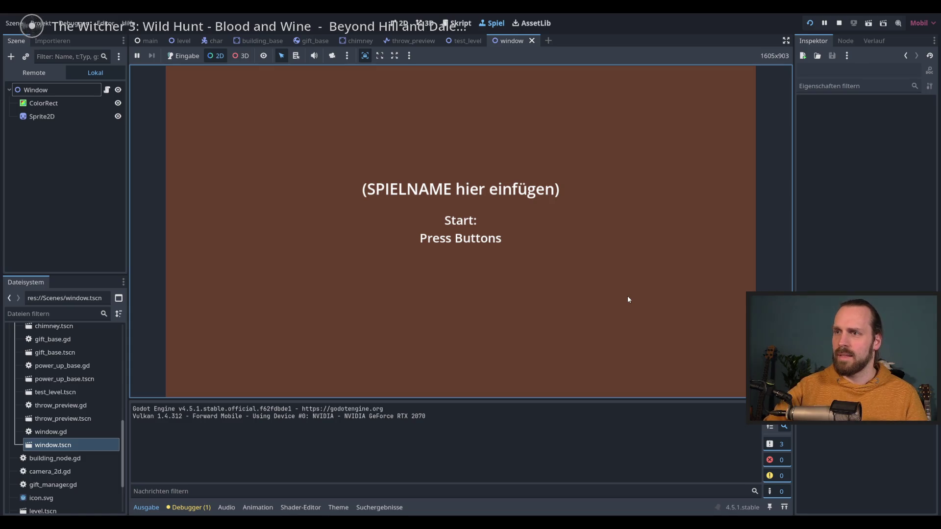
# - Play the embedded game to view the windowed houses, then stop it with F8
pyautogui.click(175, 57)
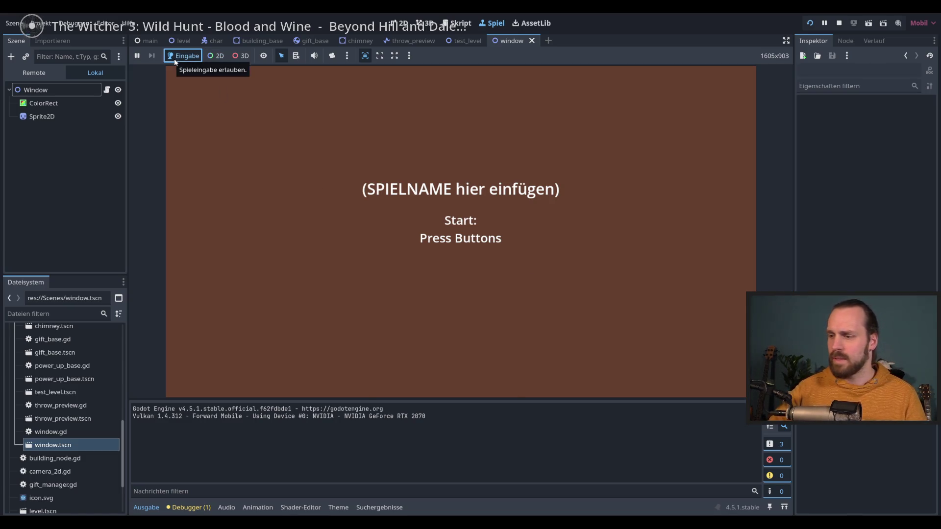
pyautogui.press('space')
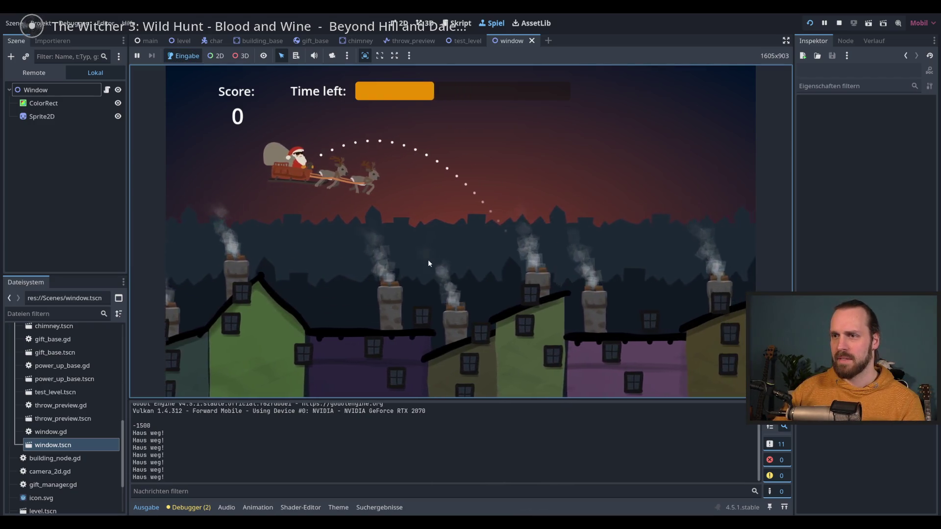
pyautogui.press('F8')
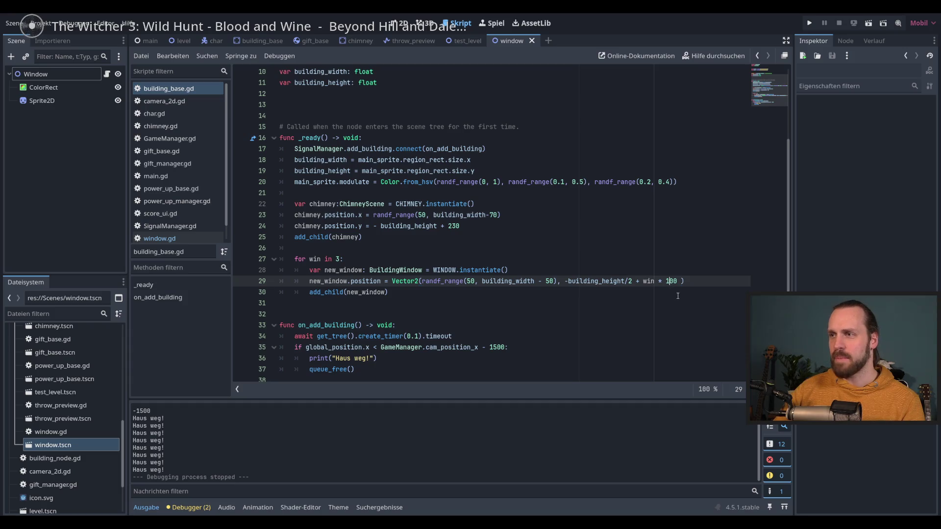
# - Change line 29 to -building_height/2 + win * 80 + 30 and launch the game again
pyautogui.press('BackSpace')
pyautogui.write('8')
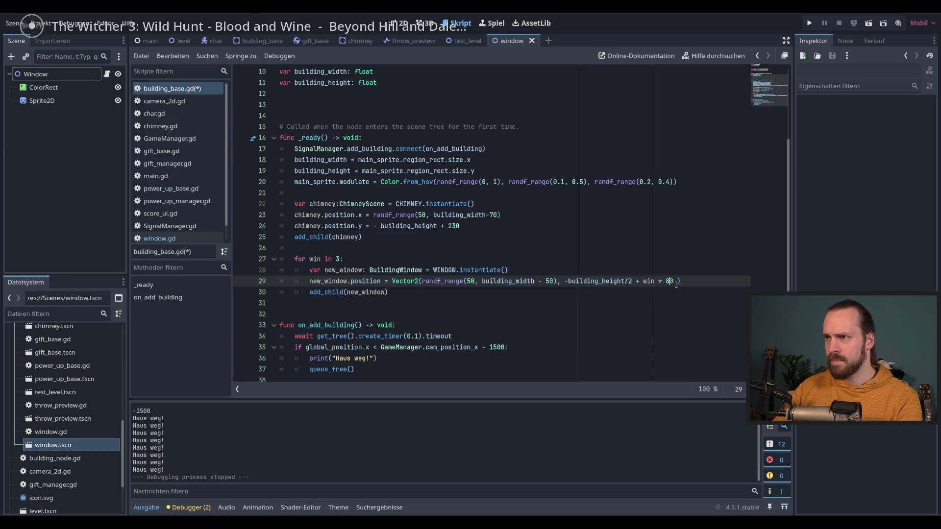
pyautogui.write('+ ')
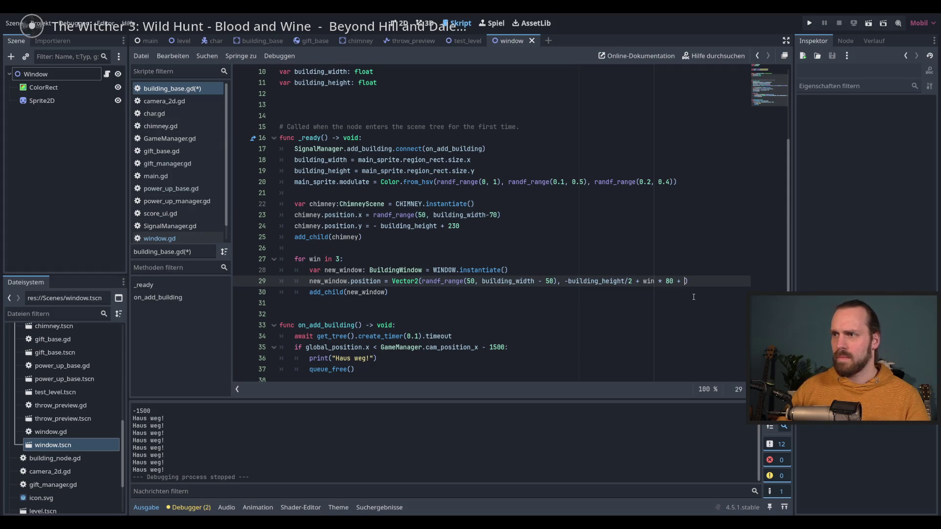
pyautogui.write('1')
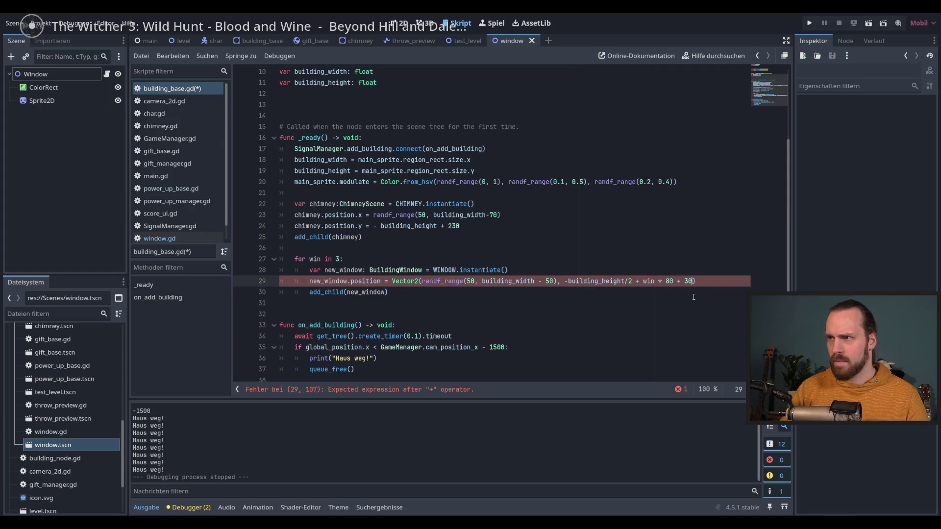
pyautogui.press('F5')
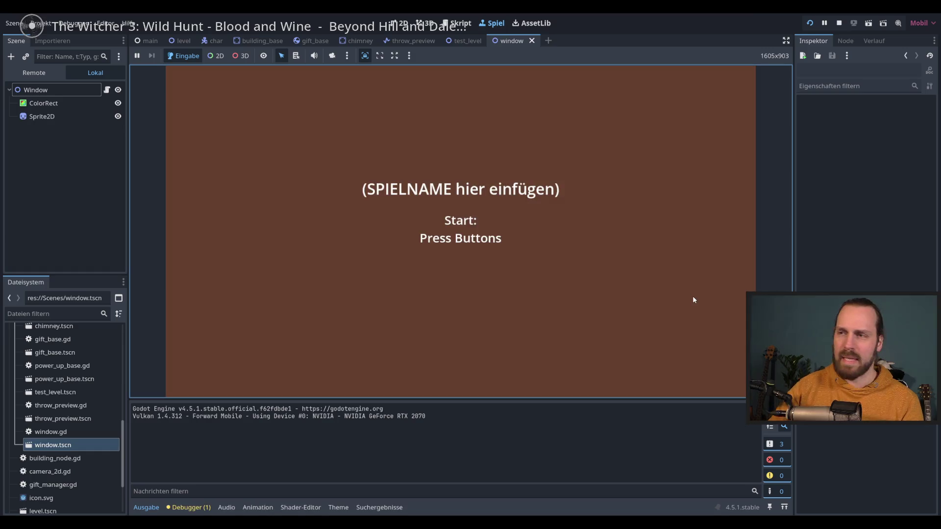
pyautogui.click(693, 300)
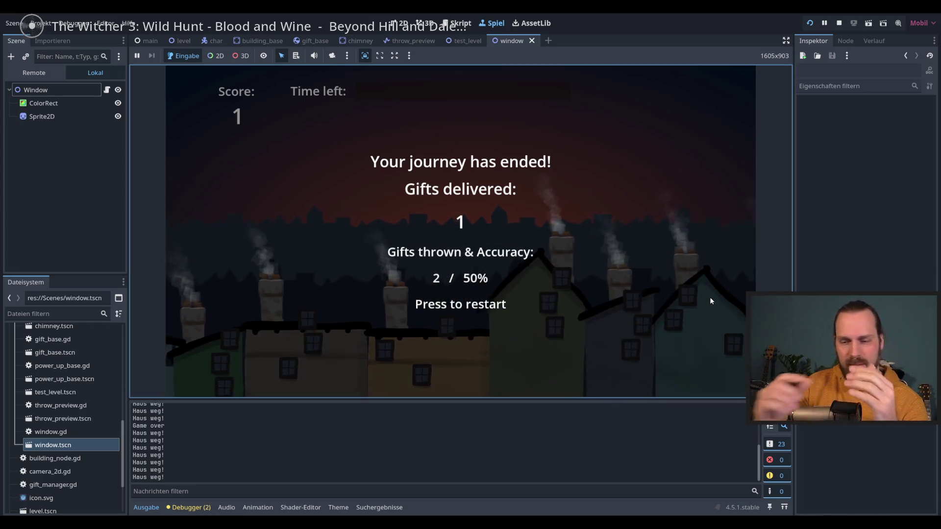
# - Stop the finished round with F8 and return to building_base.gd
pyautogui.press('F8')
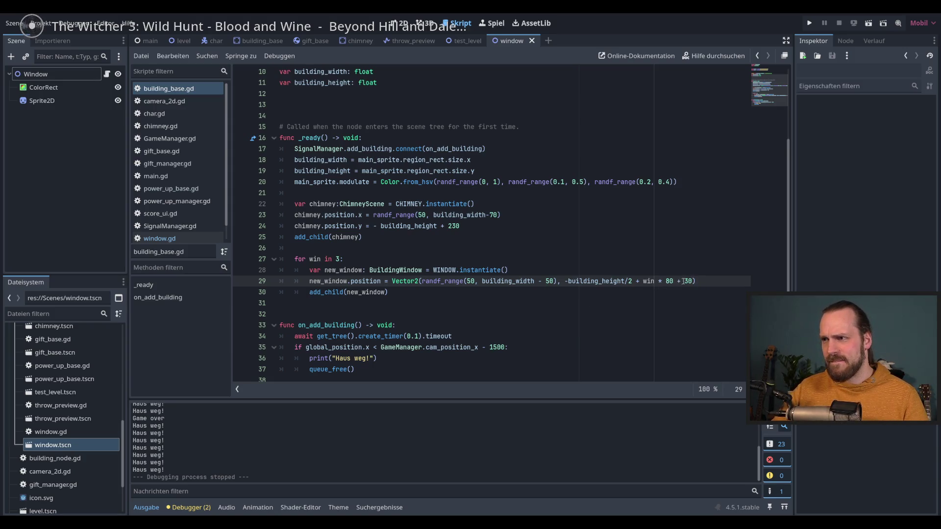
# - Comment out the old window position line 29 with Ctrl+K and insert a blank line above it
pyautogui.moveTo(693, 281)
pyautogui.mouseDown()
pyautogui.moveTo(456, 281)
pyautogui.moveTo(478, 281)
pyautogui.mouseUp()
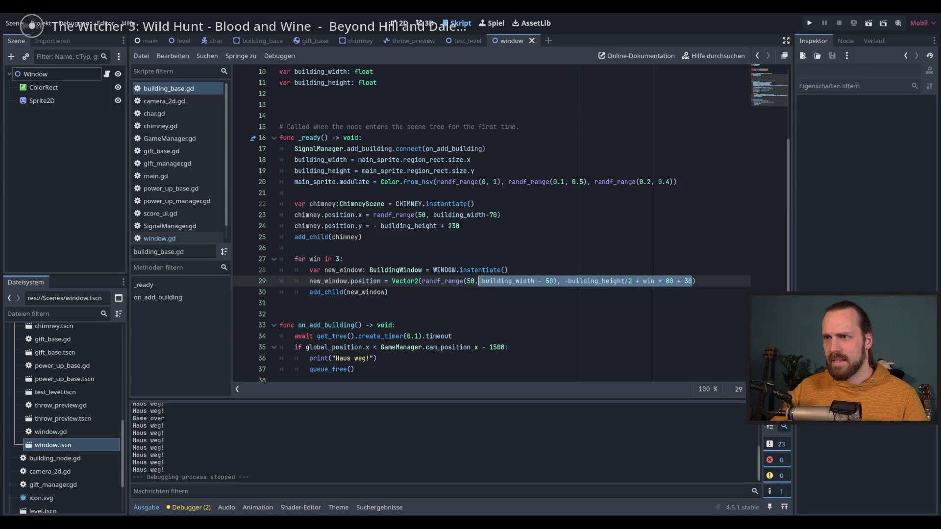
pyautogui.press('Down')
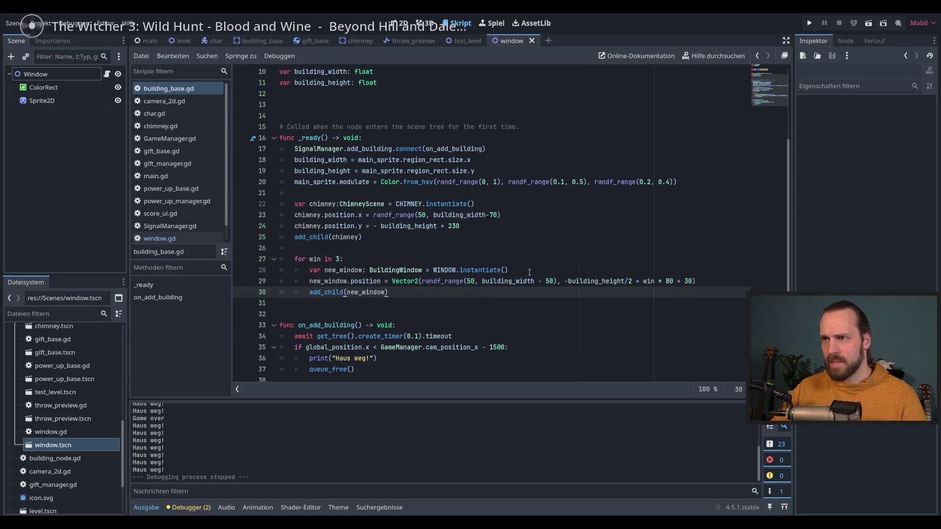
pyautogui.click(530, 273)
pyautogui.click(549, 281)
pyautogui.hotkey('ctrl', 'k')
pyautogui.click(544, 273)
pyautogui.press('Return')
# - Start the new line as new_window.position = Vector2 using autocomplete
pyautogui.write('new_window.po')
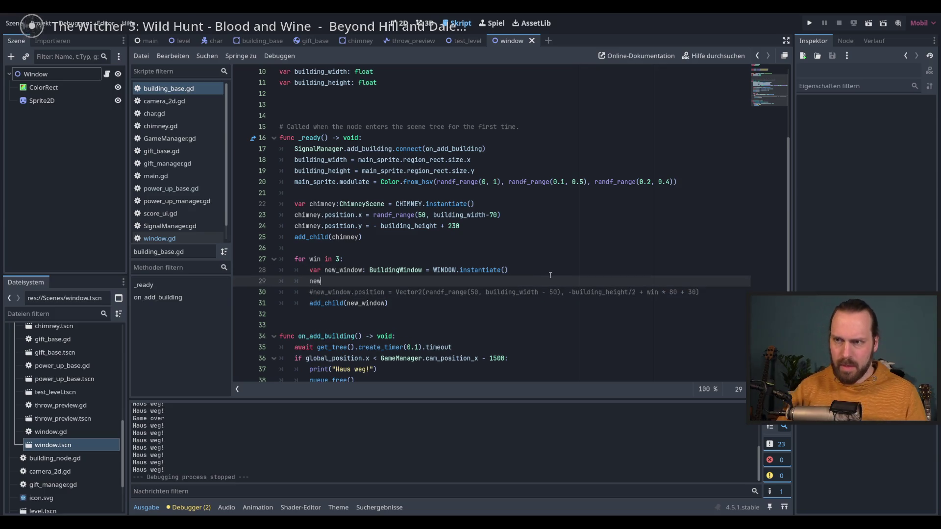
pyautogui.press('Return')
pyautogui.write('= verc')
pyautogui.press('BackSpace')
pyautogui.press('BackSpace')
pyautogui.write('ct')
pyautogui.press('Return')
# - Try randf_range inside the Vector2, then remove it to leave an empty Vector2()
pyautogui.write('(')
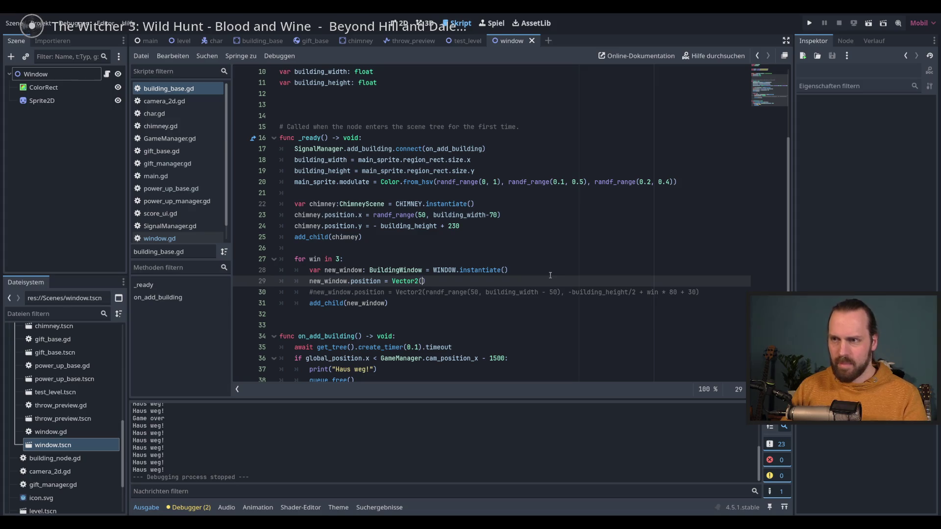
pyautogui.write('ra')
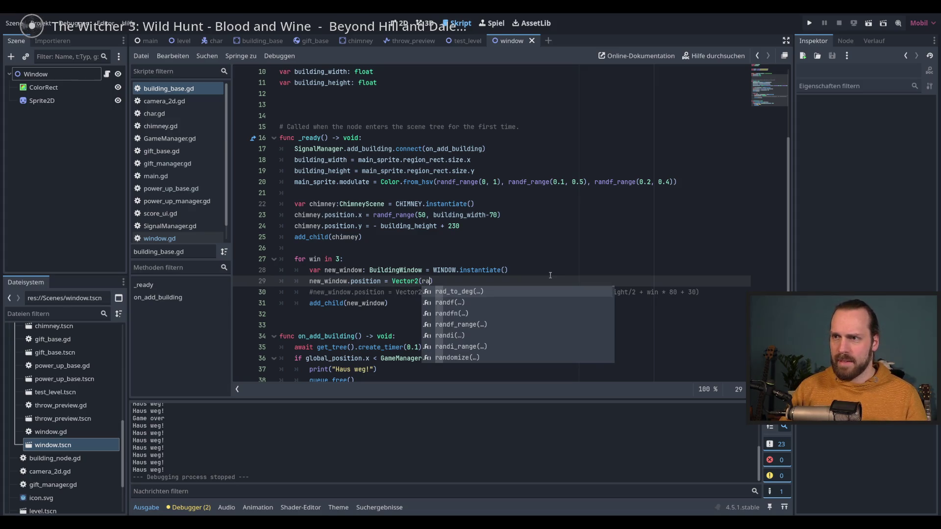
pyautogui.press('Escape')
pyautogui.press('BackSpace')
pyautogui.press('BackSpace')
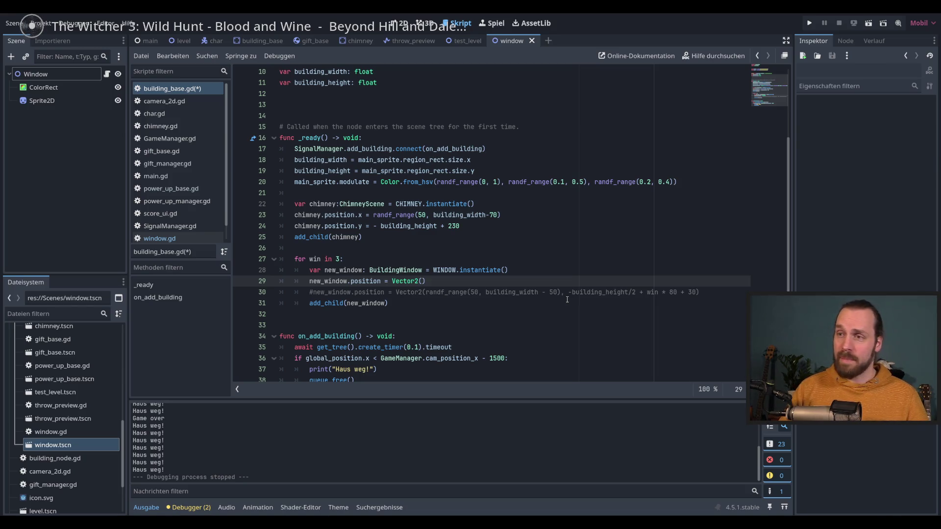
pyautogui.write('rand')
pyautogui.press('Down')
pyautogui.press('Down')
pyautogui.press('Return')
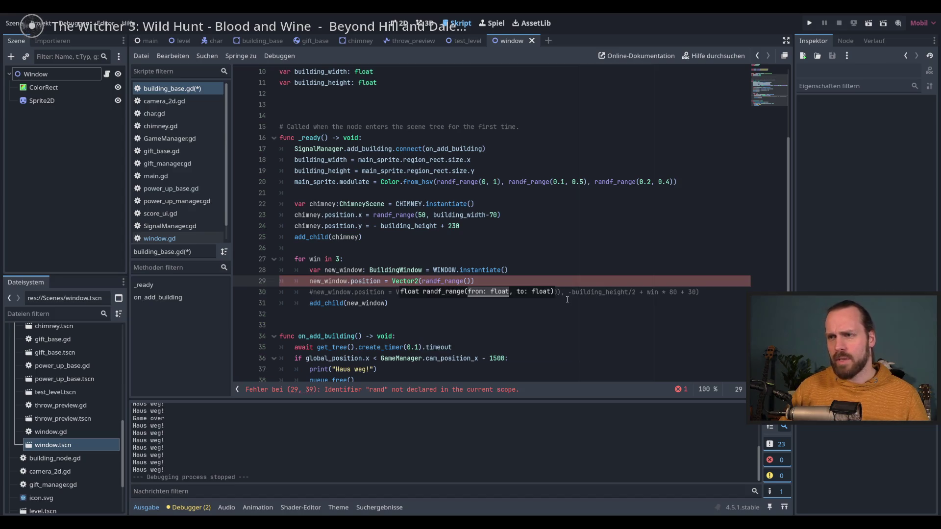
pyautogui.write('-')
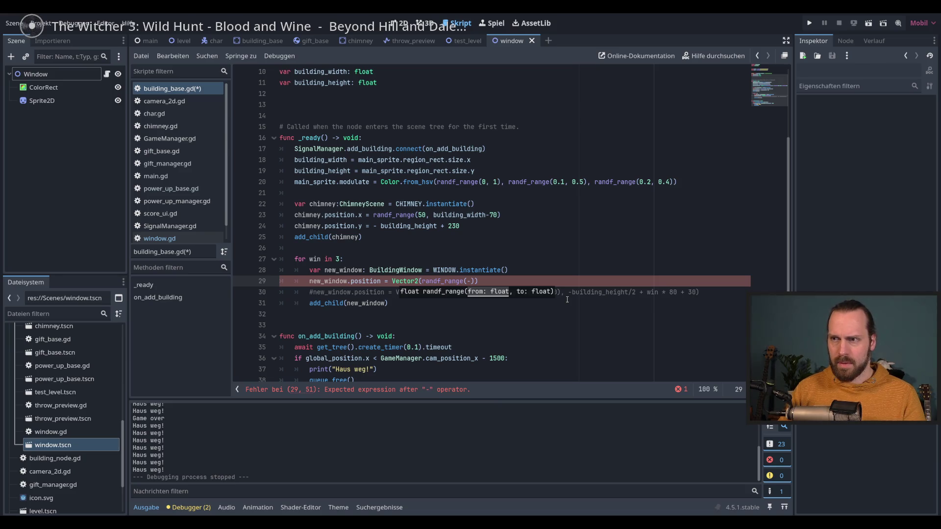
pyautogui.press('BackSpace')
pyautogui.press('BackSpace')
pyautogui.press('BackSpace')
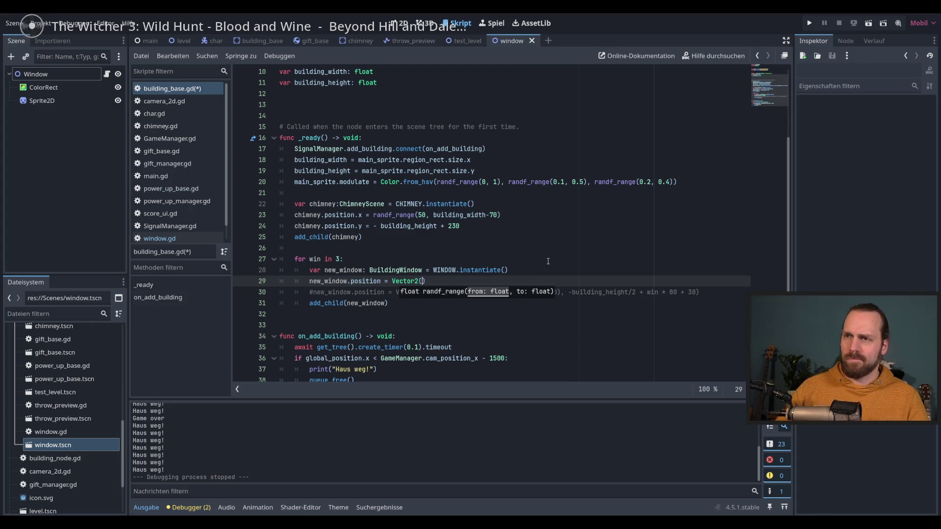
# - Set the Vector2 x value to building_width / 3 * win + 50
pyautogui.write('bui')
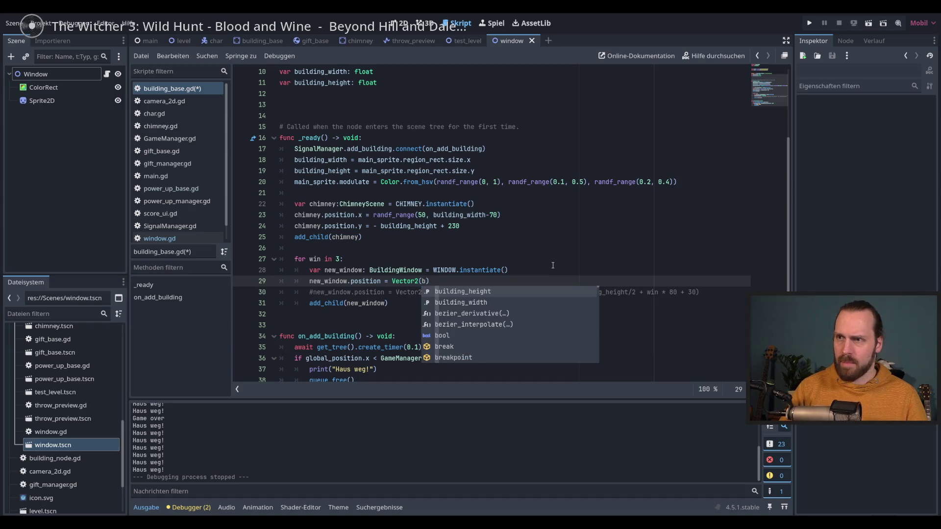
pyautogui.press('Down')
pyautogui.press('Return')
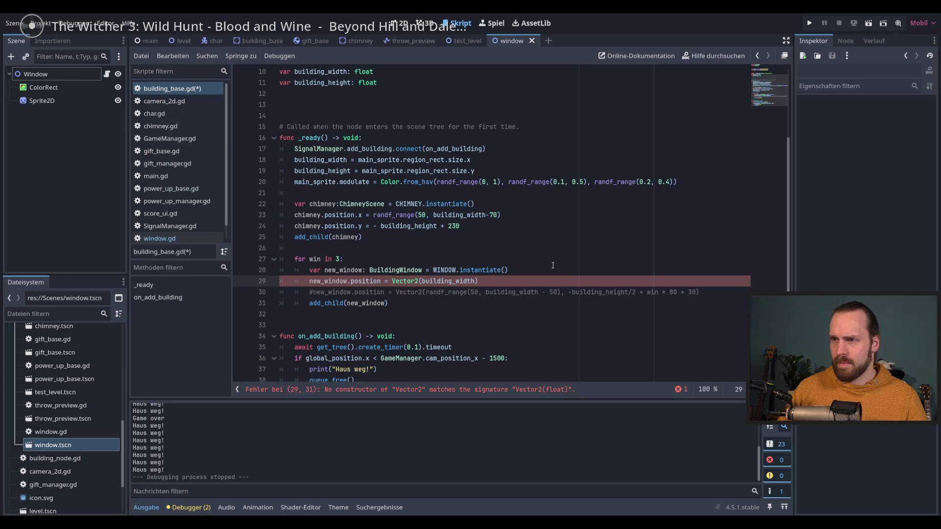
pyautogui.write('/')
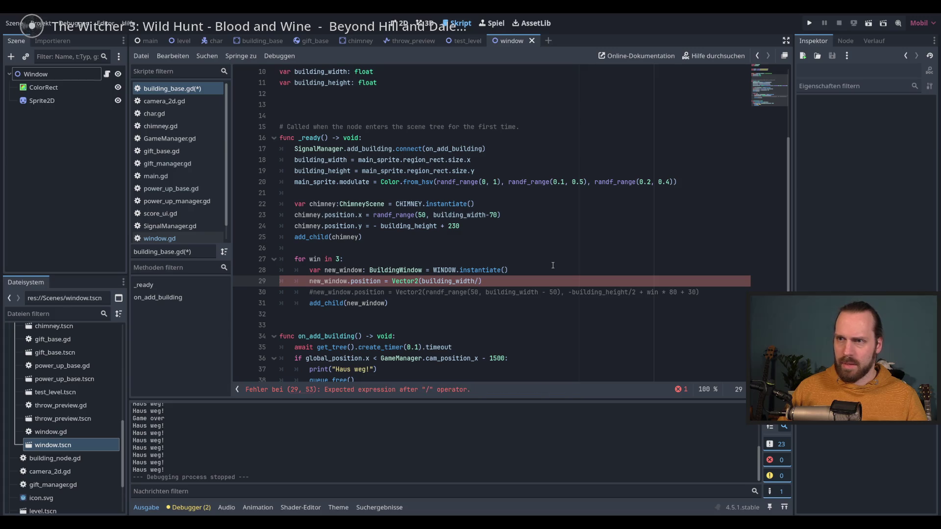
pyautogui.write(' 3')
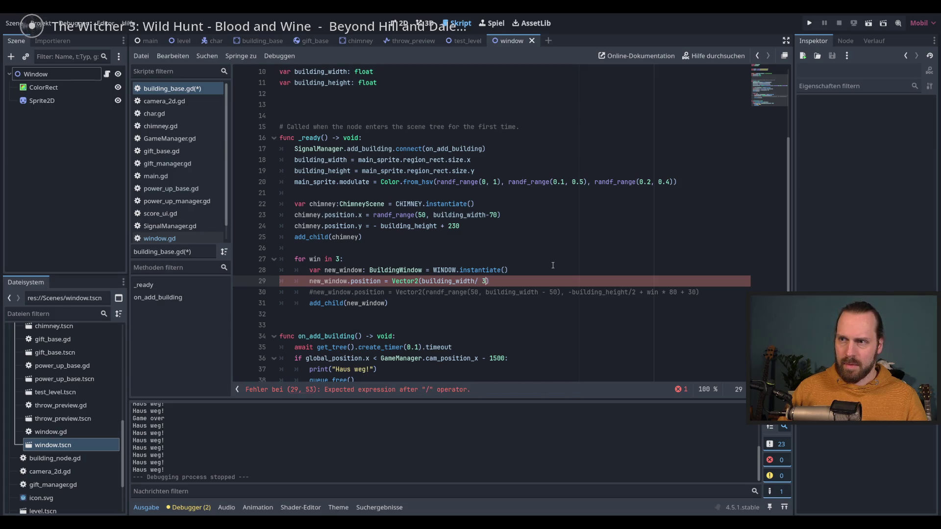
pyautogui.press('BackSpace')
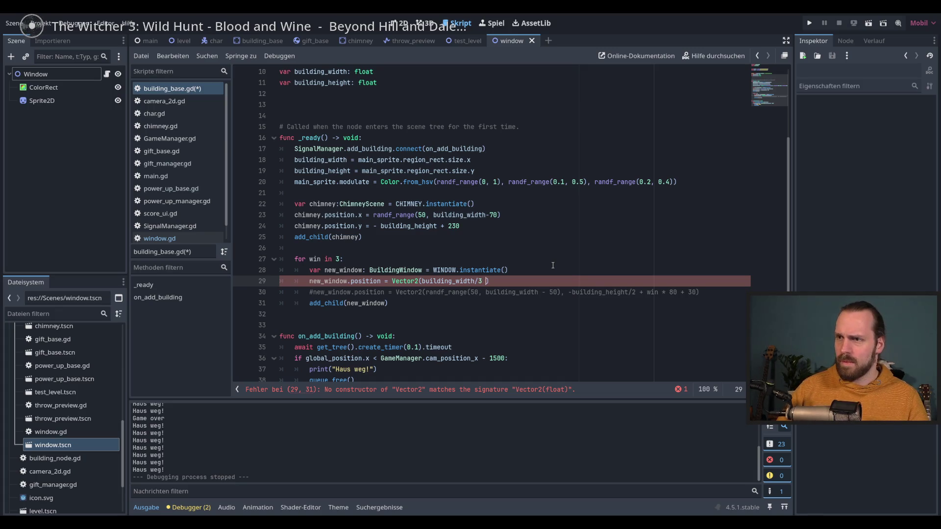
pyautogui.write('*win')
pyautogui.press('Left')
pyautogui.press('Left')
pyautogui.press('Left')
pyautogui.press('Right')
pyautogui.press('Right')
pyautogui.press('Right')
pyautogui.write('+ ')
pyautogui.write('50, ')
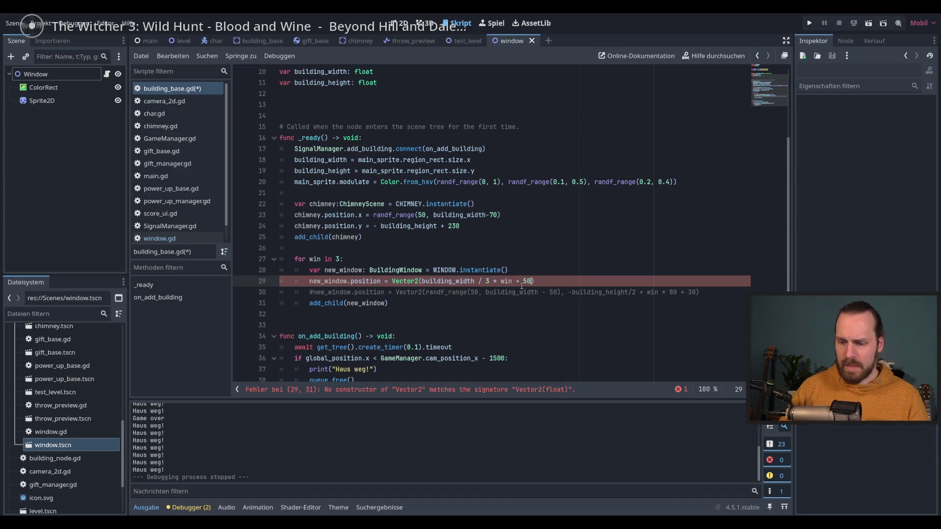
pyautogui.write('ran')
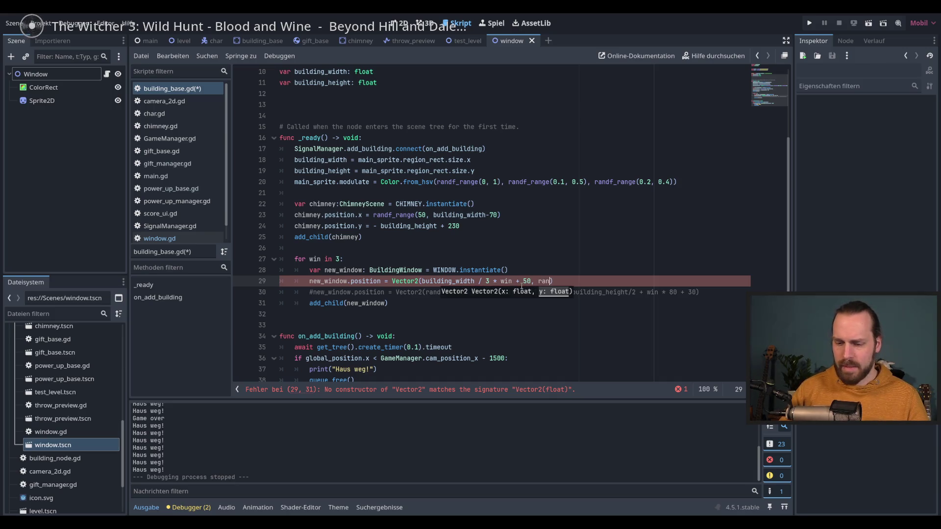
# - Set the y value to building_height - randf_range(), moving building_height out of the call
pyautogui.press('Down')
pyautogui.press('Down')
pyautogui.press('Down')
pyautogui.press('Up')
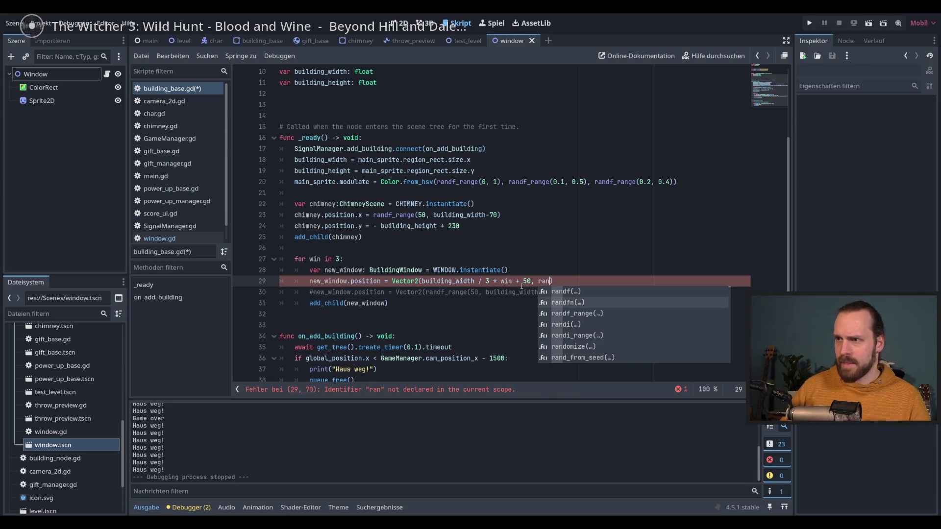
pyautogui.press('Return')
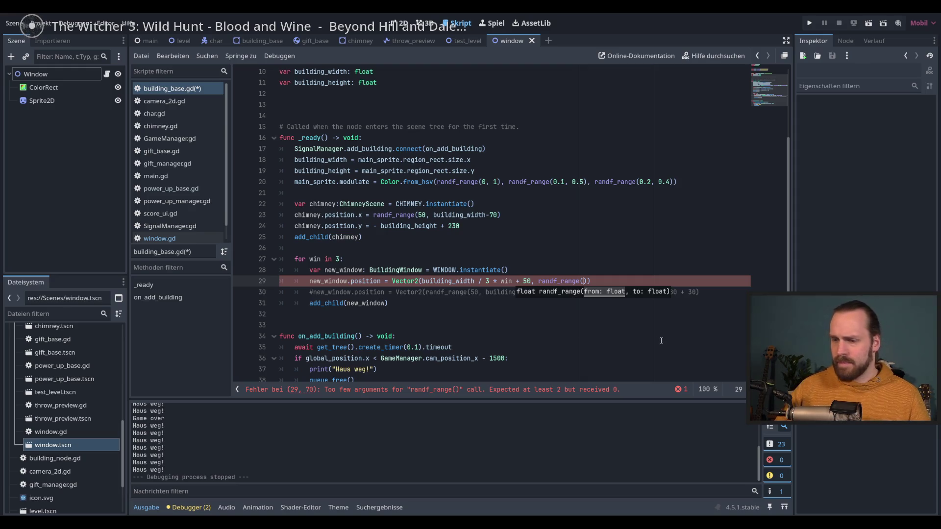
pyautogui.write('bui')
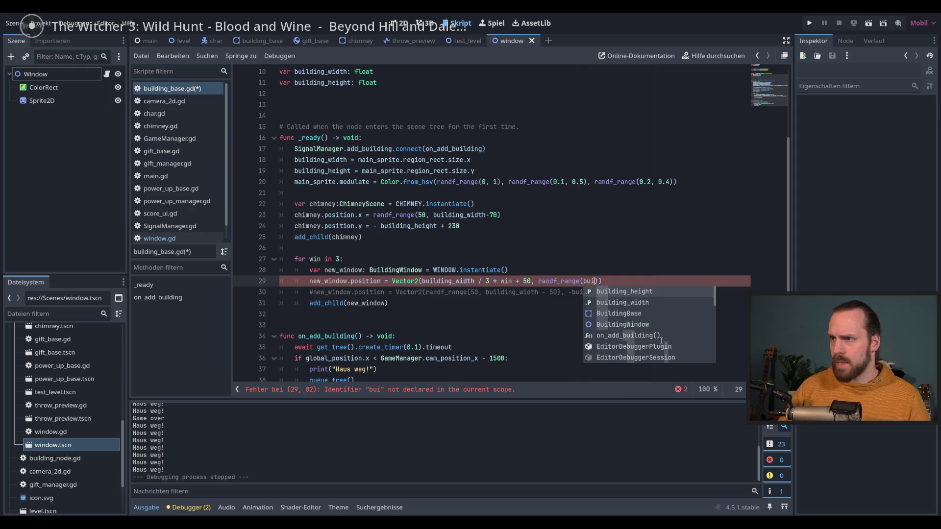
pyautogui.press('Return')
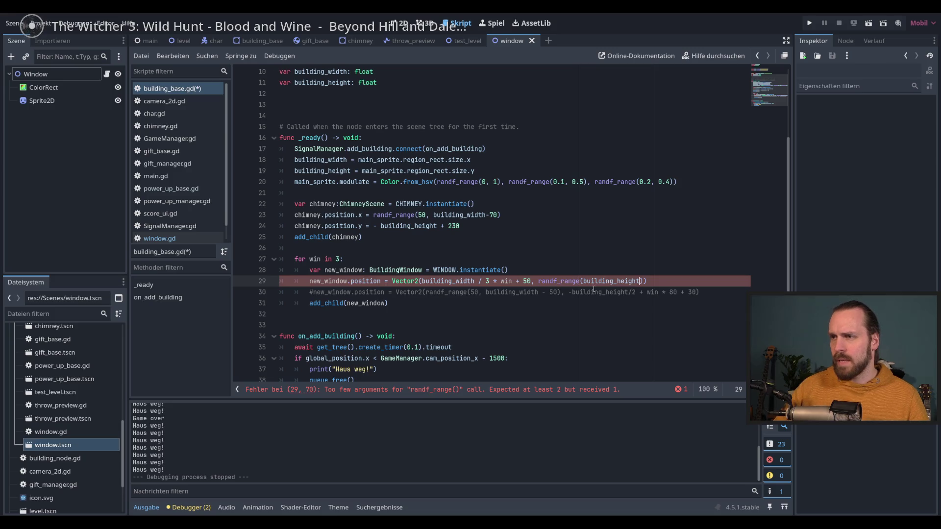
pyautogui.doubleClick(619, 280)
pyautogui.moveTo(619, 281); pyautogui.dragTo(538, 281)
pyautogui.press('Right')
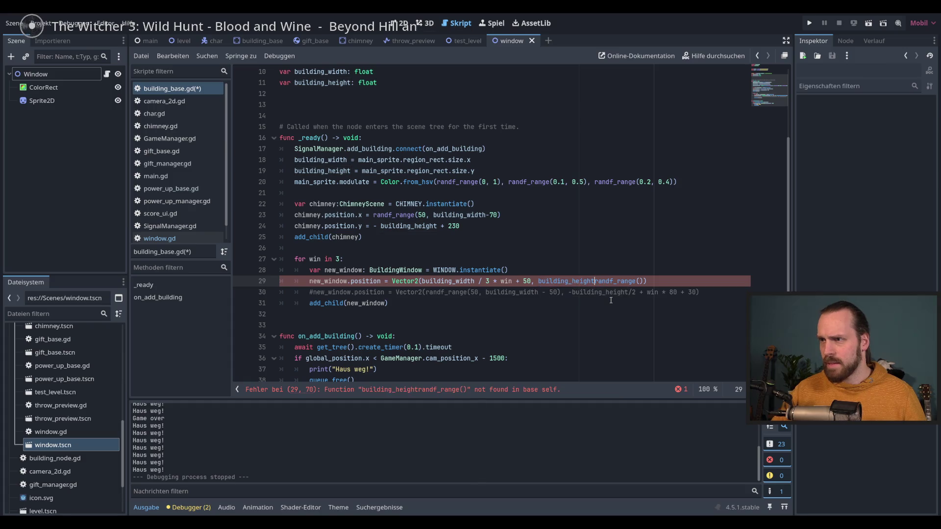
pyautogui.write('- 50')
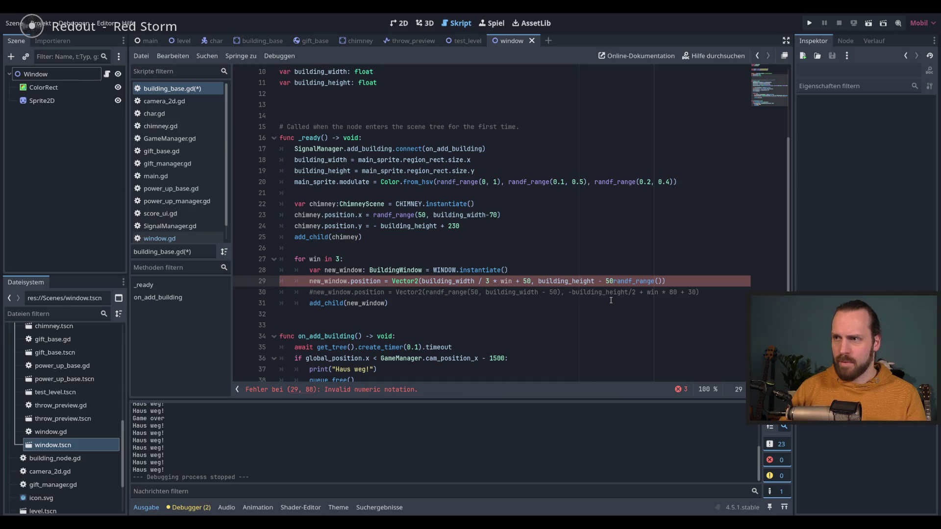
pyautogui.press('BackSpace')
pyautogui.press('BackSpace')
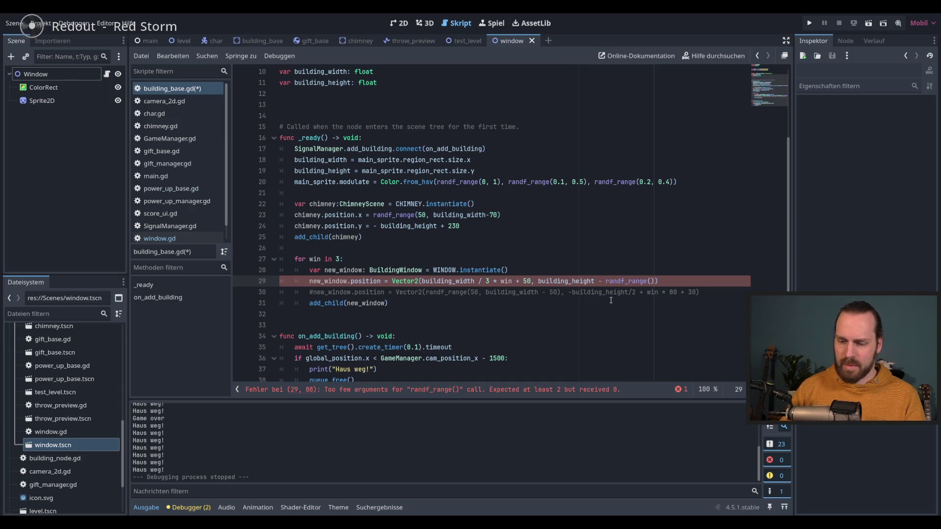
pyautogui.press('BackSpace')
pyautogui.press('BackSpace')
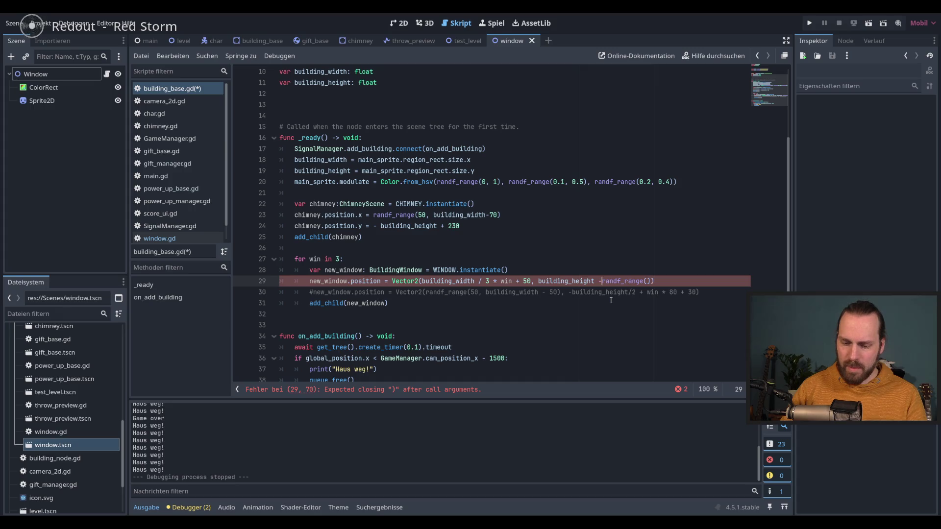
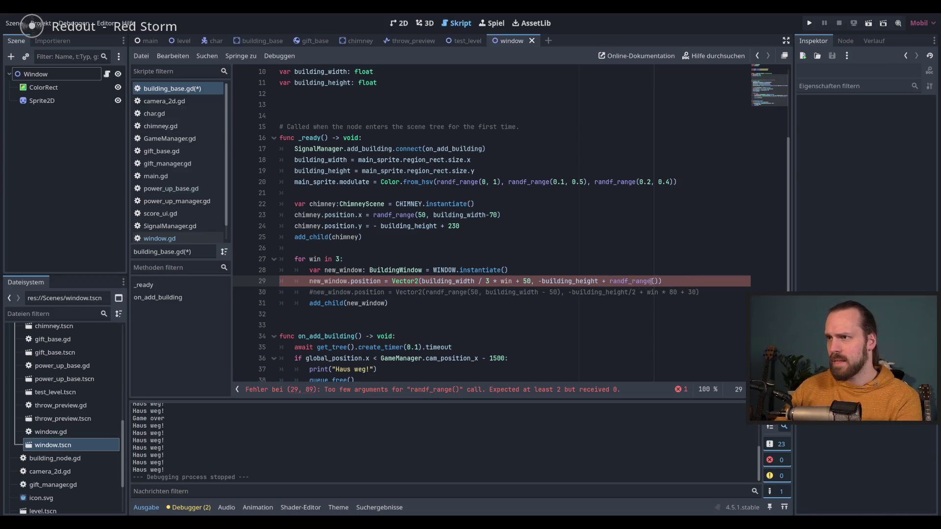
# - Fill in the randf_range offset values on line 29, then run and stop the game twice to check window heights
pyautogui.write('100, 200')
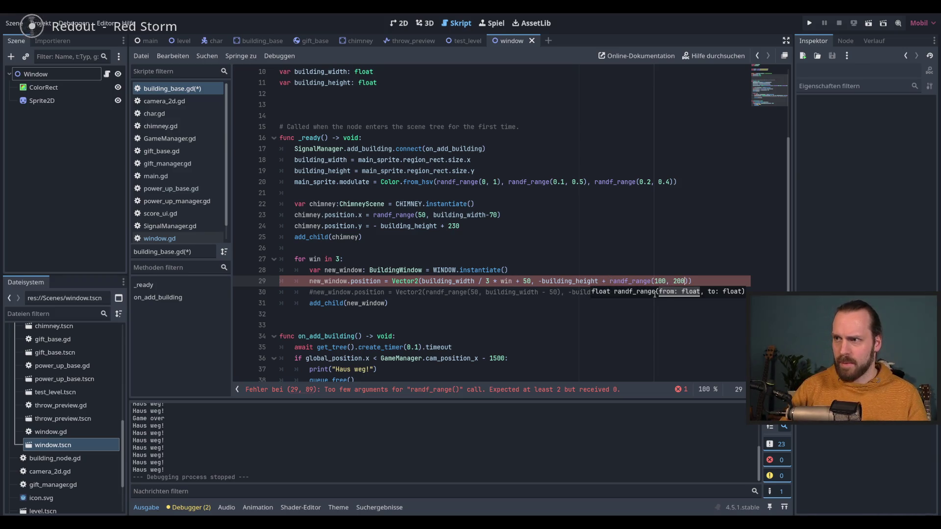
pyautogui.press('End')
pyautogui.press('F5')
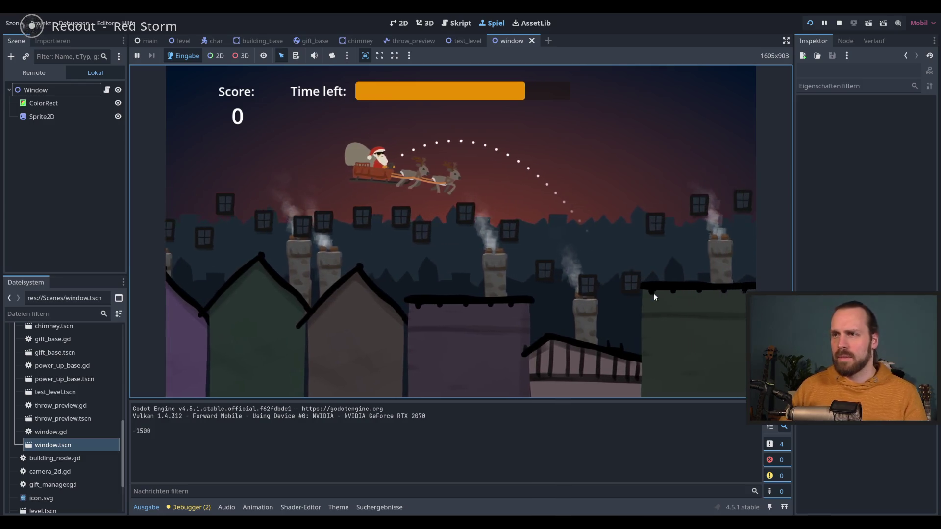
pyautogui.press('F8')
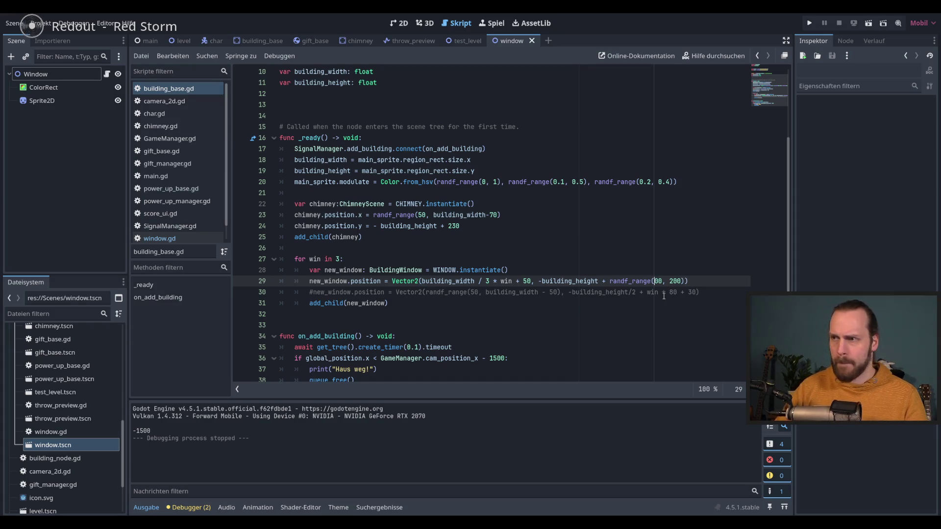
pyautogui.press('F5')
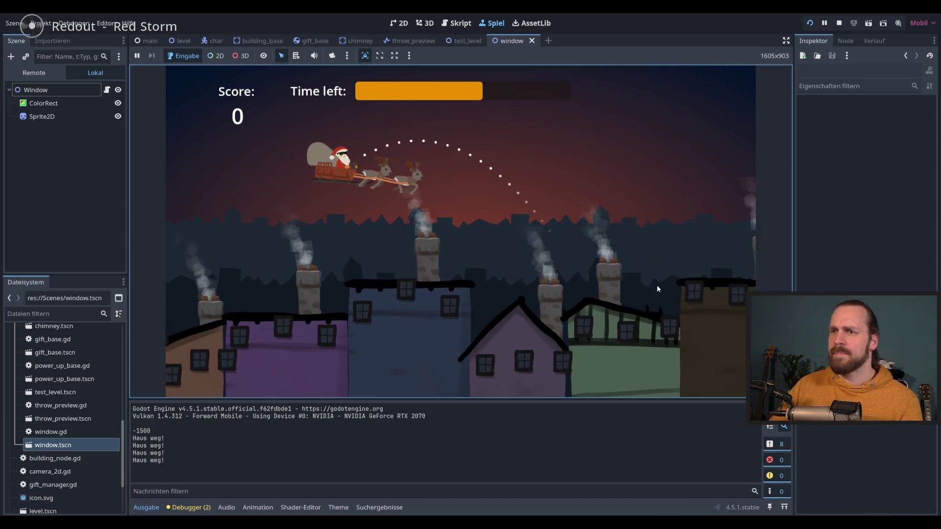
pyautogui.press('F8')
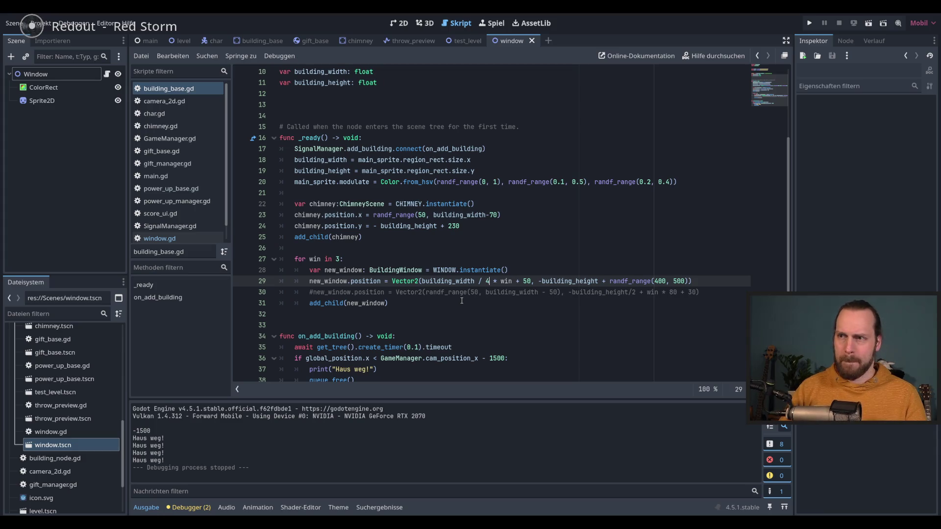
# - Run the game and throw three gifts toward the chimneys
pyautogui.press('F5')
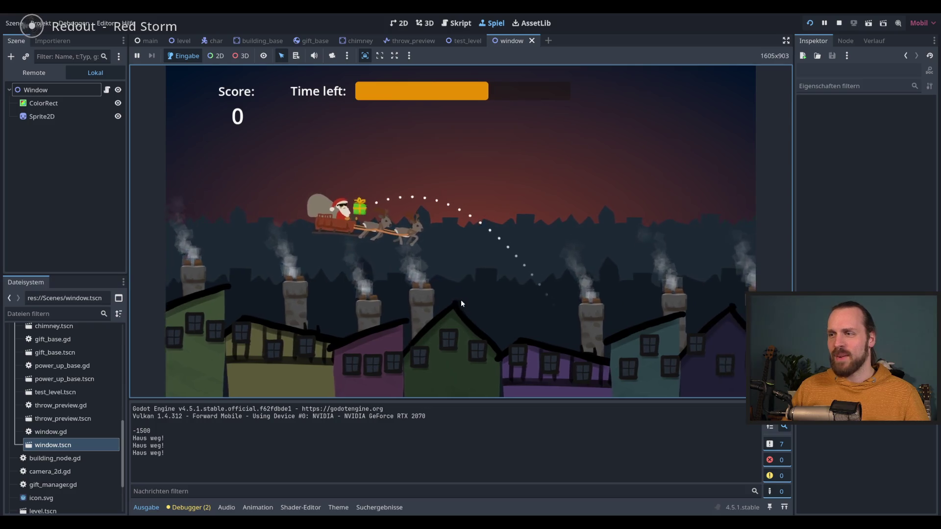
pyautogui.press('space')
pyautogui.press('space')
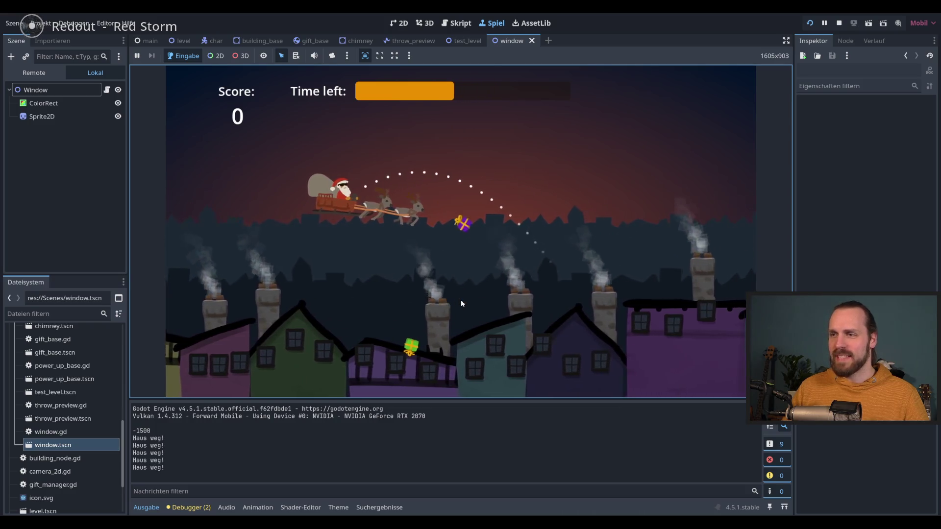
pyautogui.press('space')
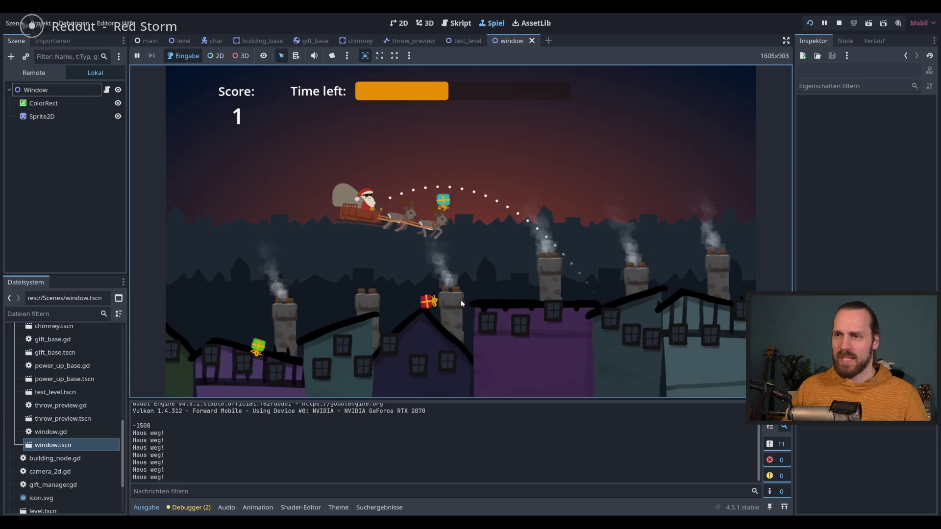
pyautogui.press('space')
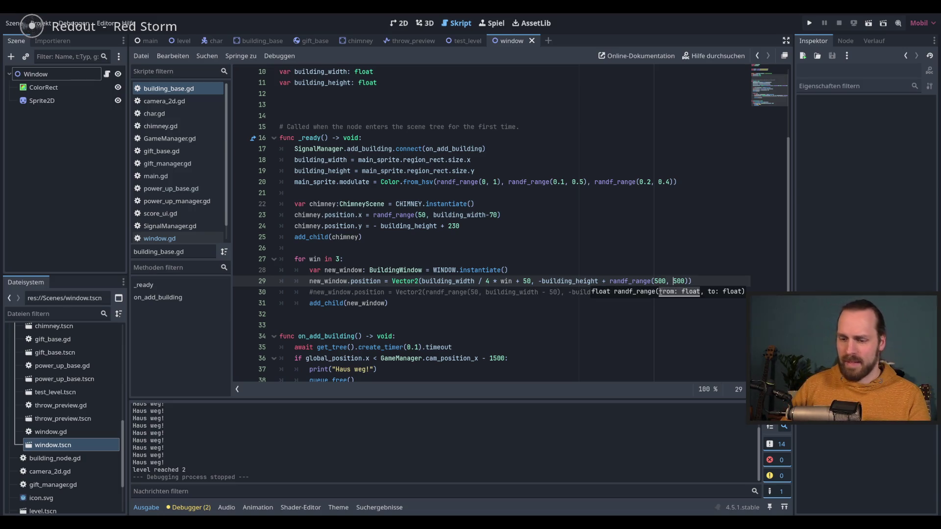
# - Relaunch the game, throw five more gifts to reach level 3, then stop it
pyautogui.press('F5')
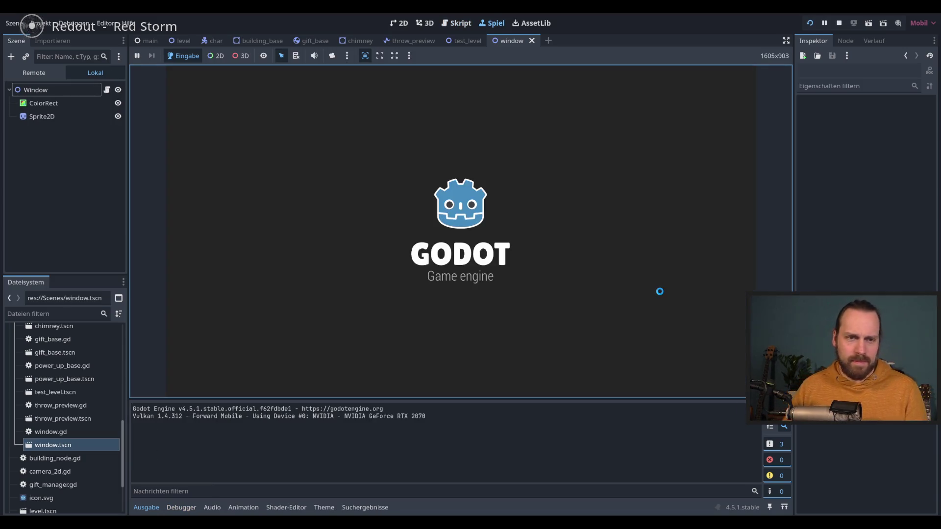
pyautogui.press('space')
pyautogui.press('space')
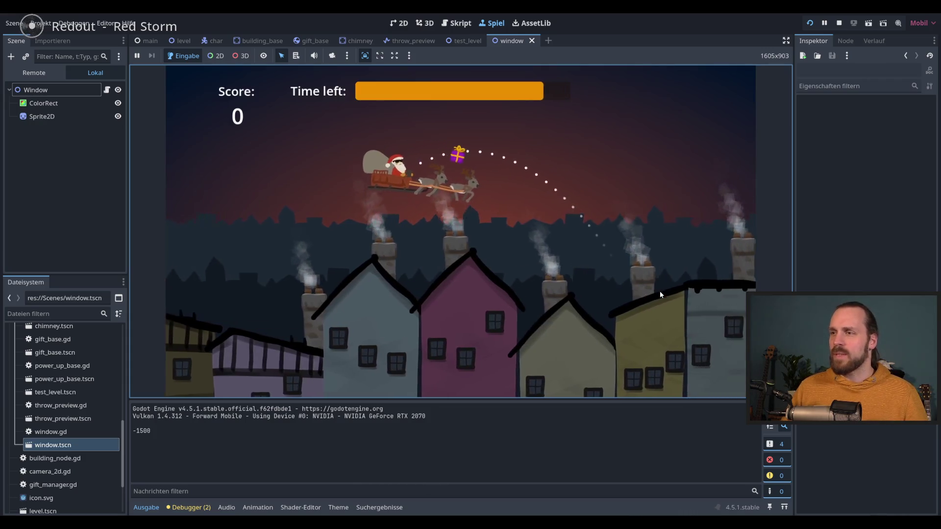
pyautogui.press('space')
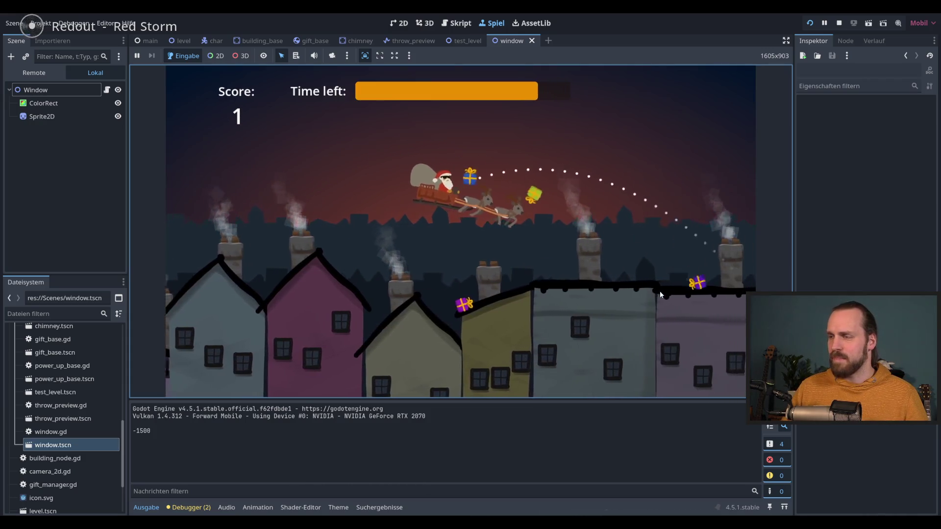
pyautogui.press('space')
pyautogui.press('space')
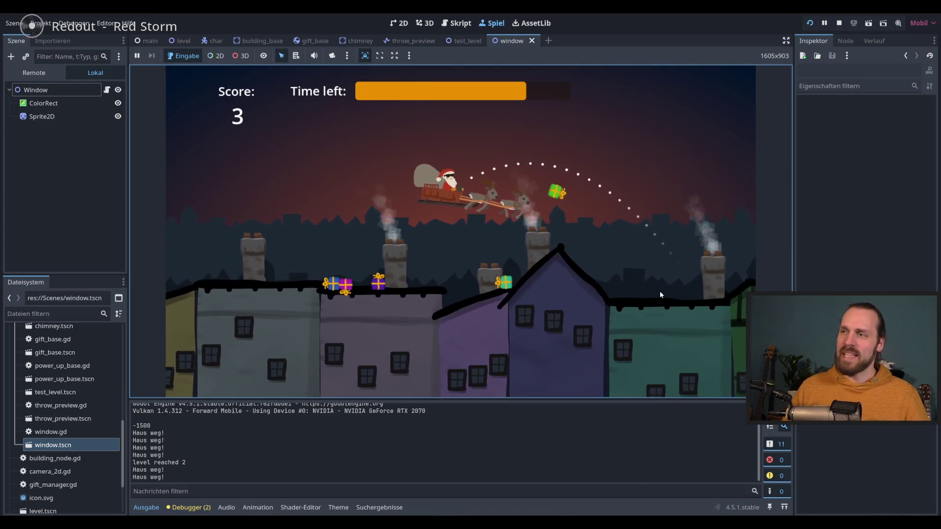
pyautogui.press('space')
pyautogui.press('space')
pyautogui.press('space')
pyautogui.press('space')
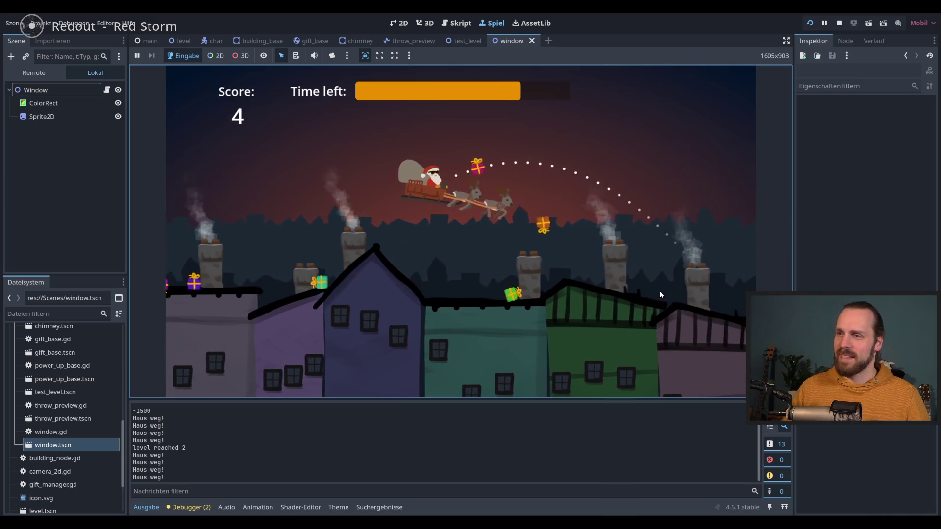
pyautogui.press('space')
pyautogui.press('space')
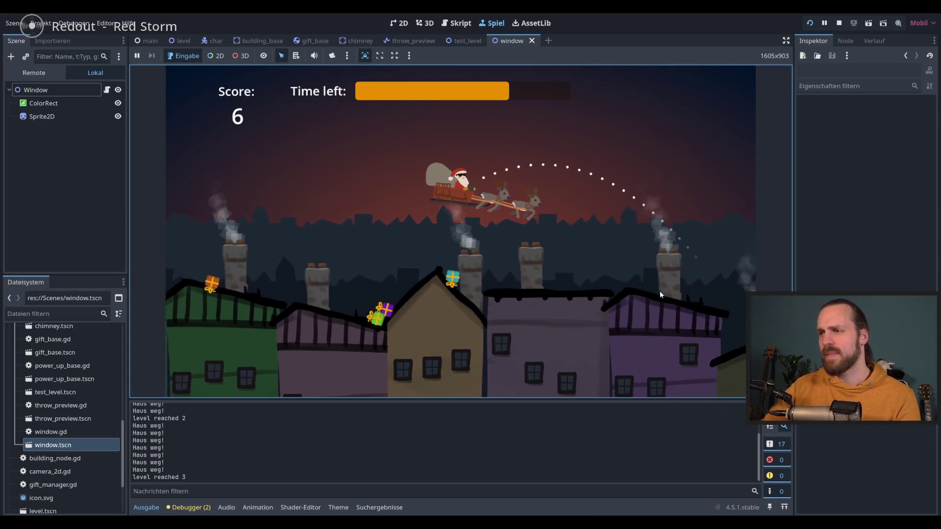
pyautogui.press('F8')
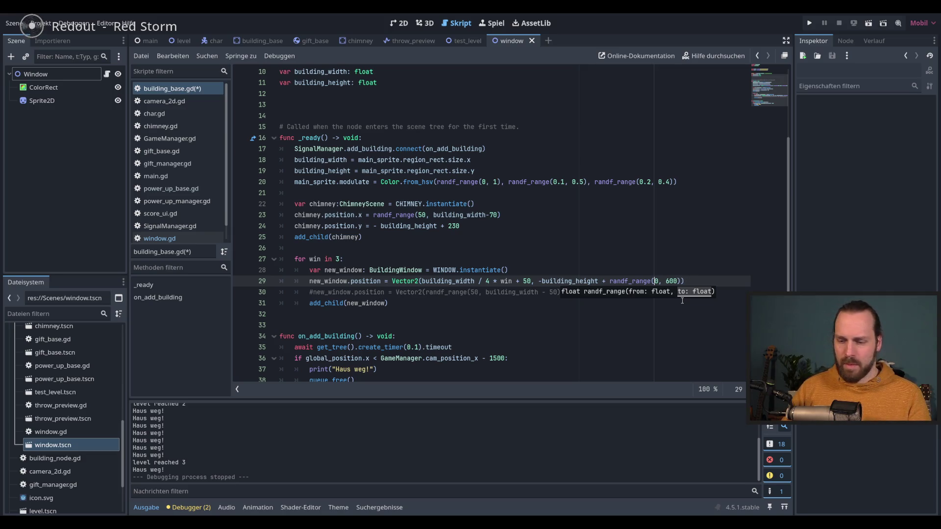
# - Run the game, throw six gifts to reach score 3 at level 2, then stop it
pyautogui.press('F5')
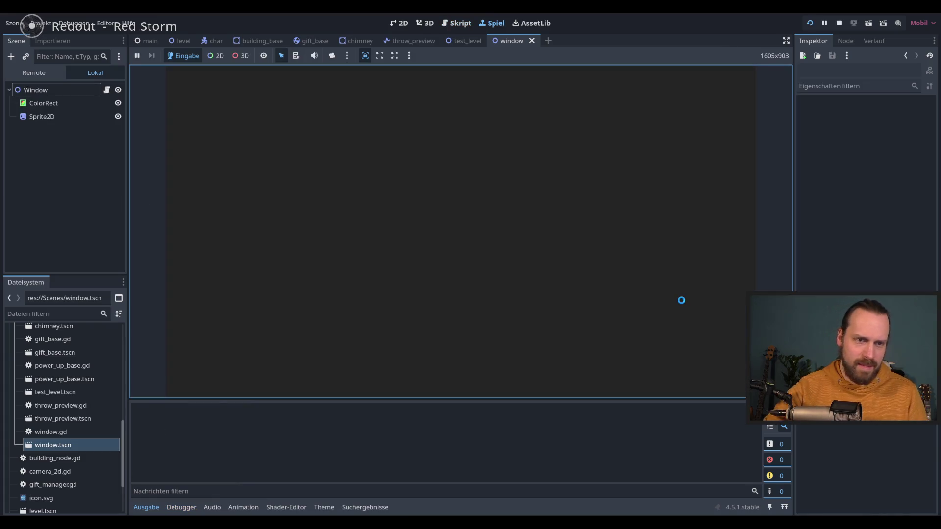
pyautogui.press('space')
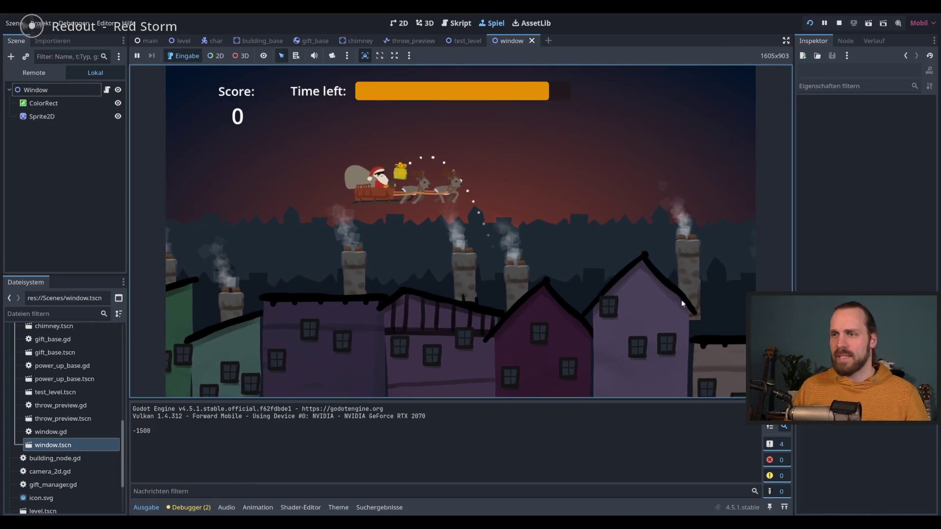
pyautogui.press('space')
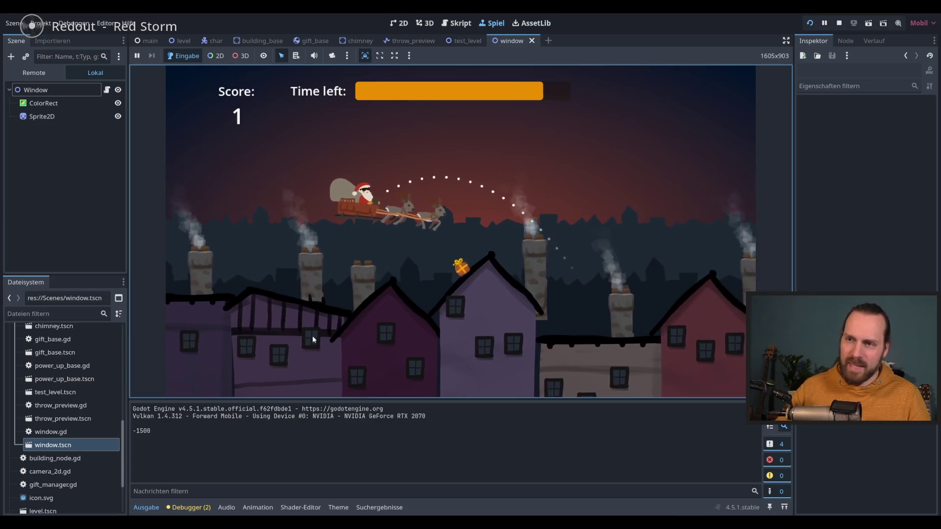
pyautogui.press('space')
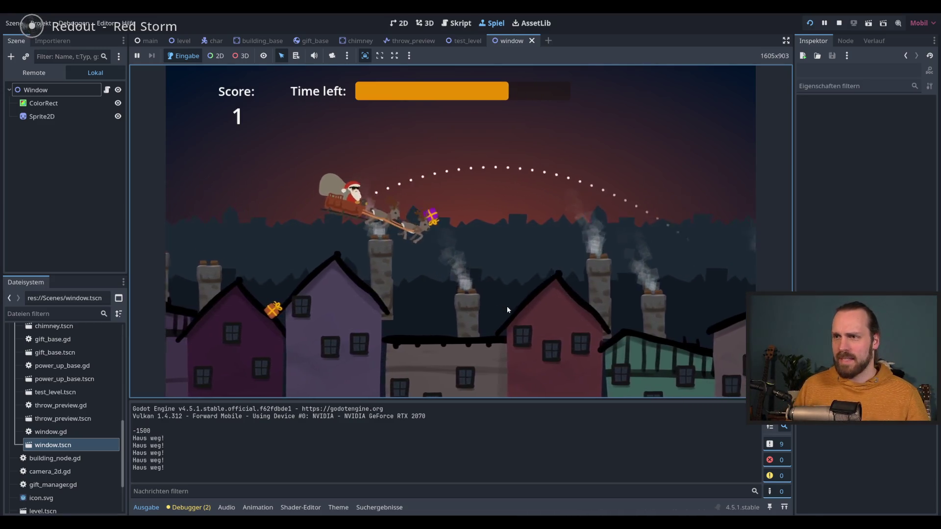
pyautogui.press('space')
pyautogui.press('space')
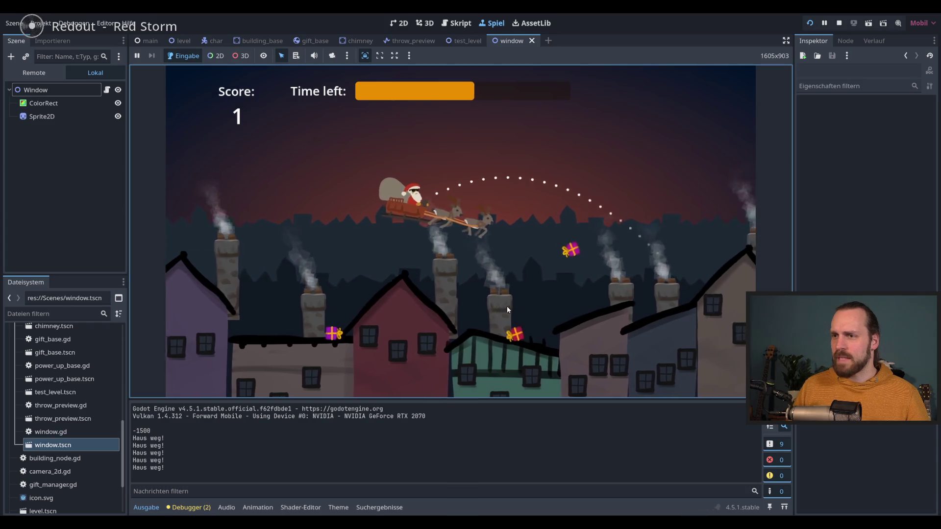
pyautogui.press('space')
pyautogui.press('space')
pyautogui.press('space')
pyautogui.press('space')
pyautogui.press('space')
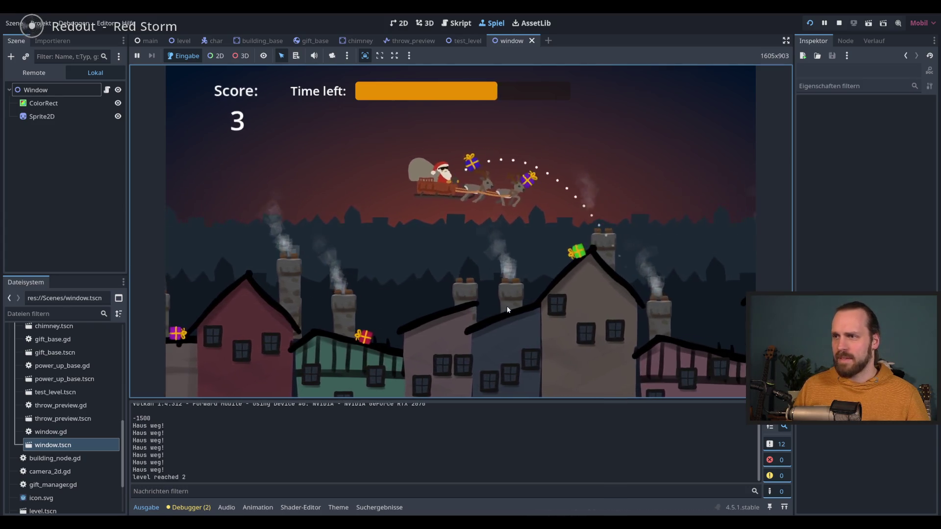
pyautogui.press('space')
pyautogui.press('space')
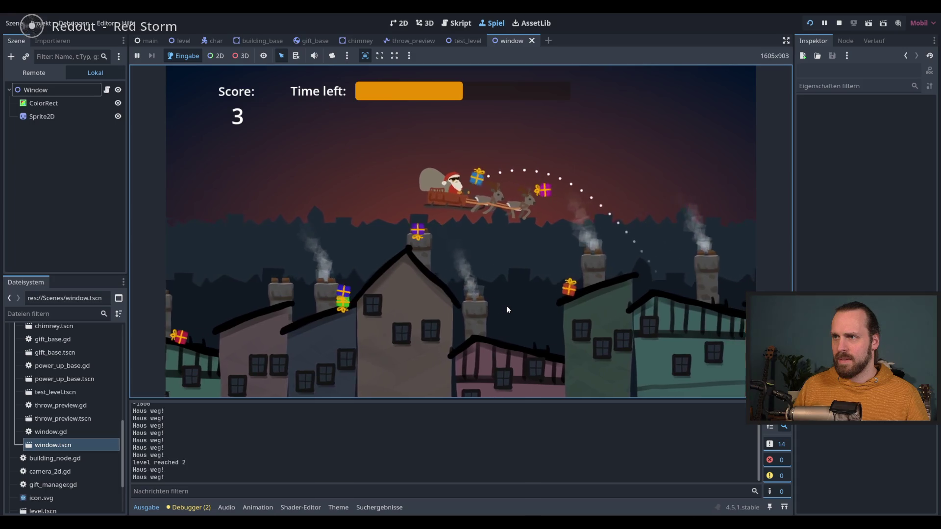
pyautogui.press('F8')
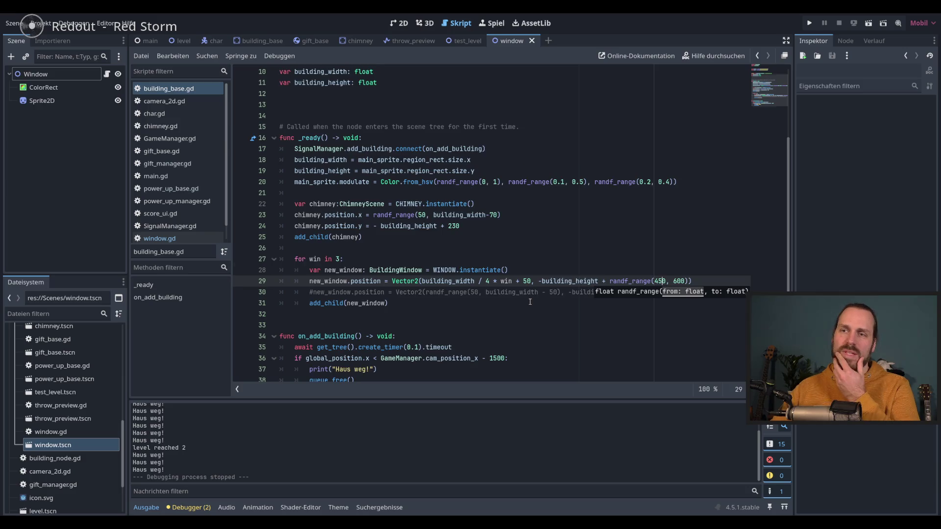
pyautogui.scroll(-2, 530, 302)
pyautogui.click(468, 358)
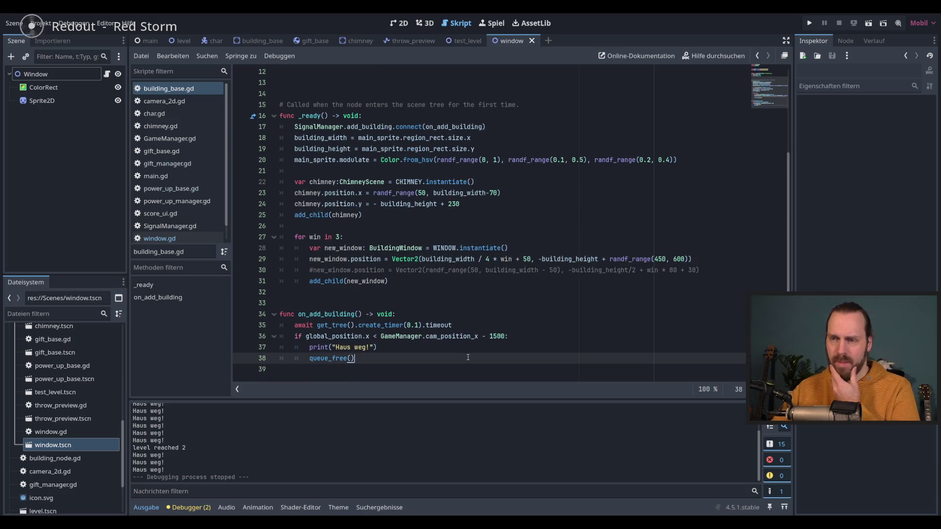
pyautogui.click(532, 336)
pyautogui.click(527, 346)
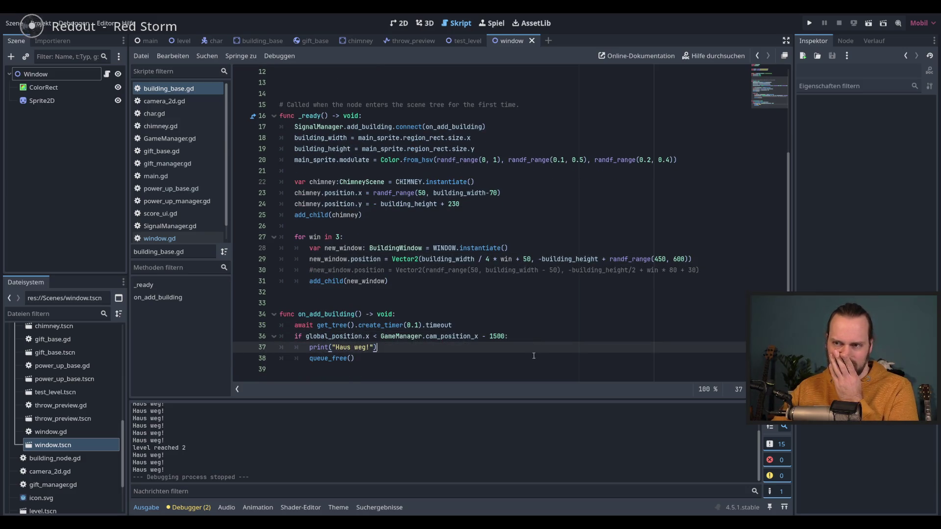
pyautogui.click(534, 356)
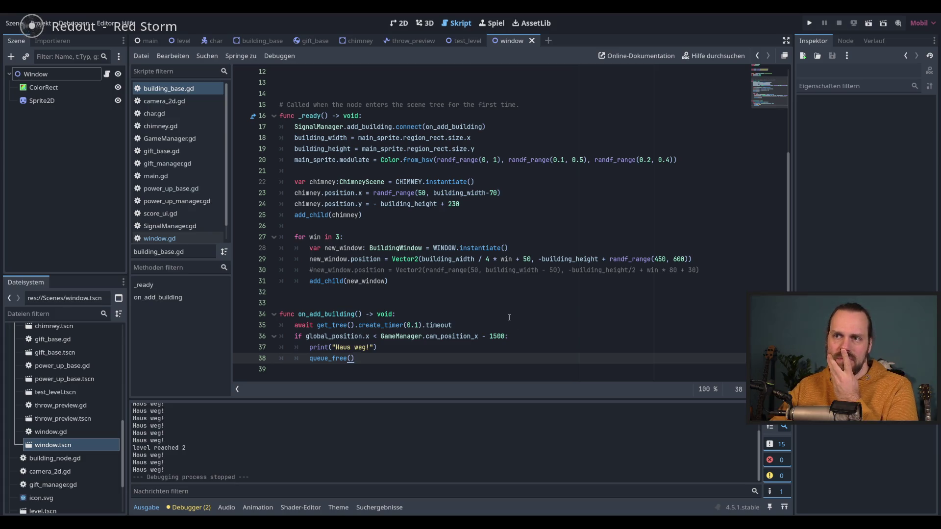
pyautogui.scroll(4, 509, 318)
pyautogui.scroll(-4, 510, 318)
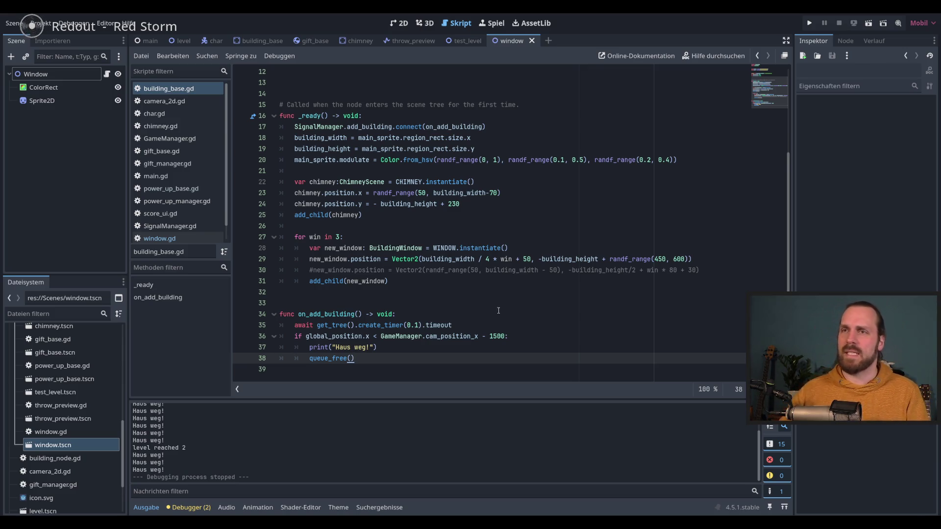
pyautogui.click(519, 305)
pyautogui.click(546, 338)
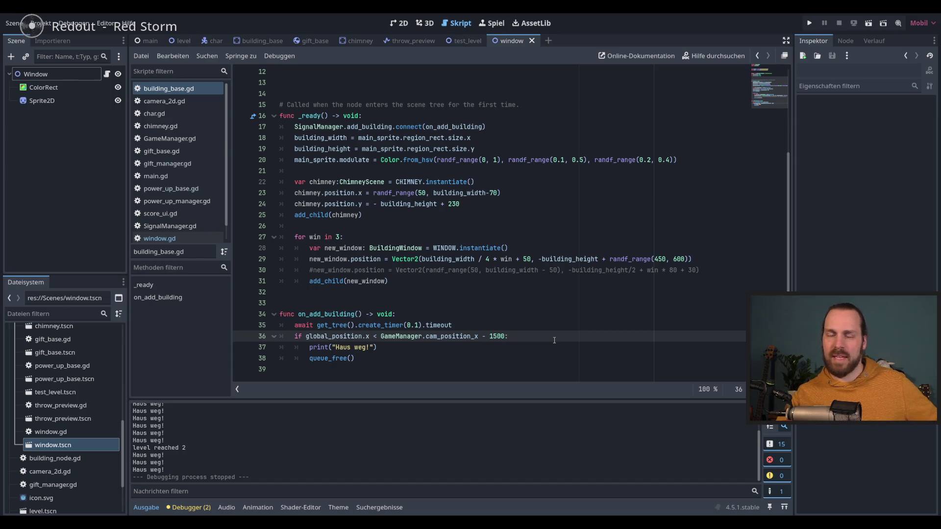
pyautogui.scroll(4, 513, 308)
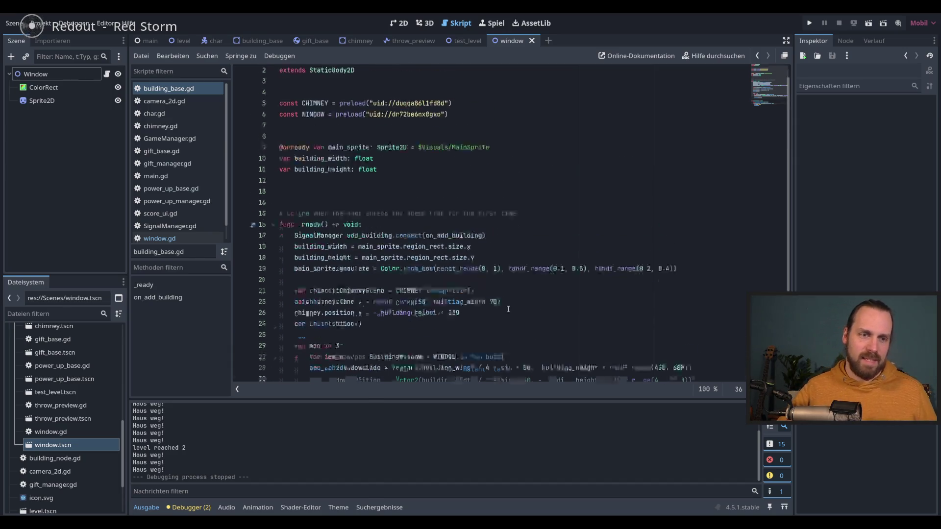
pyautogui.scroll(-4, 539, 324)
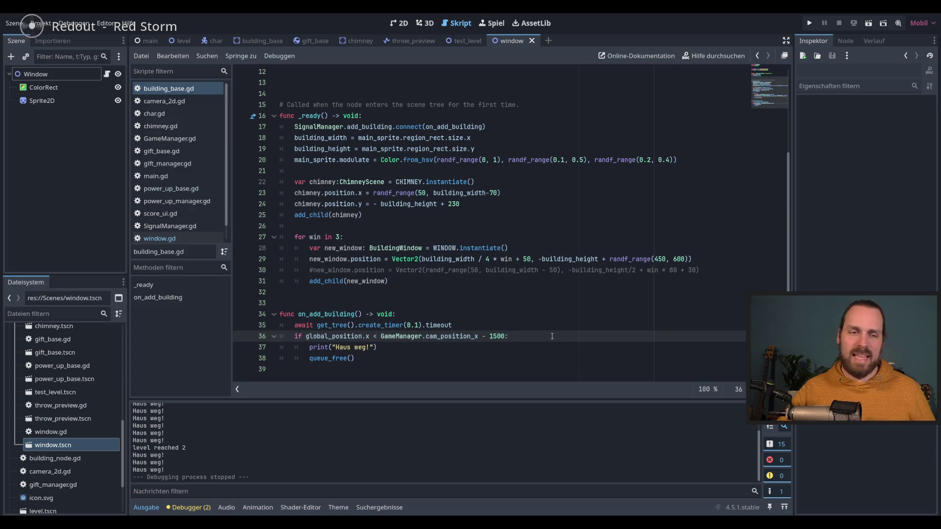
pyautogui.press('F5')
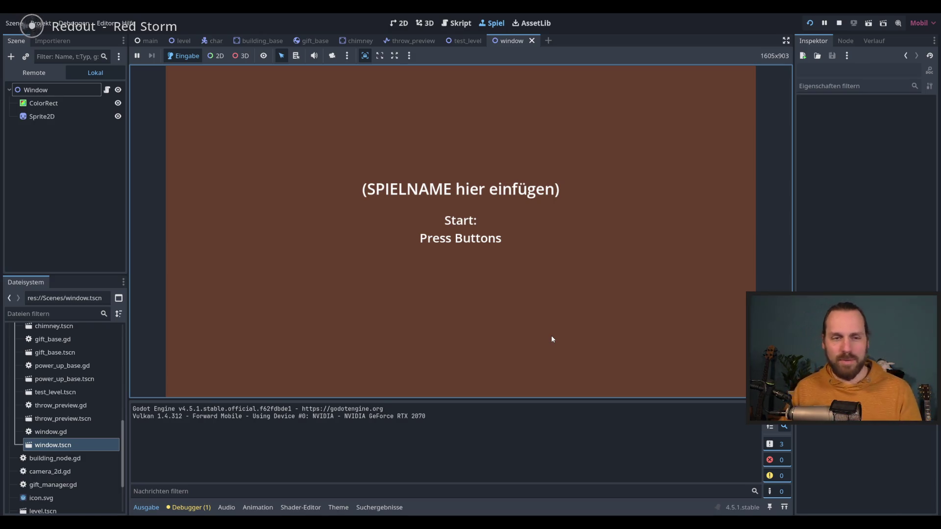
# - Start the round from the title screen and throw the first five gifts at chimneys
pyautogui.press('space')
pyautogui.press('space')
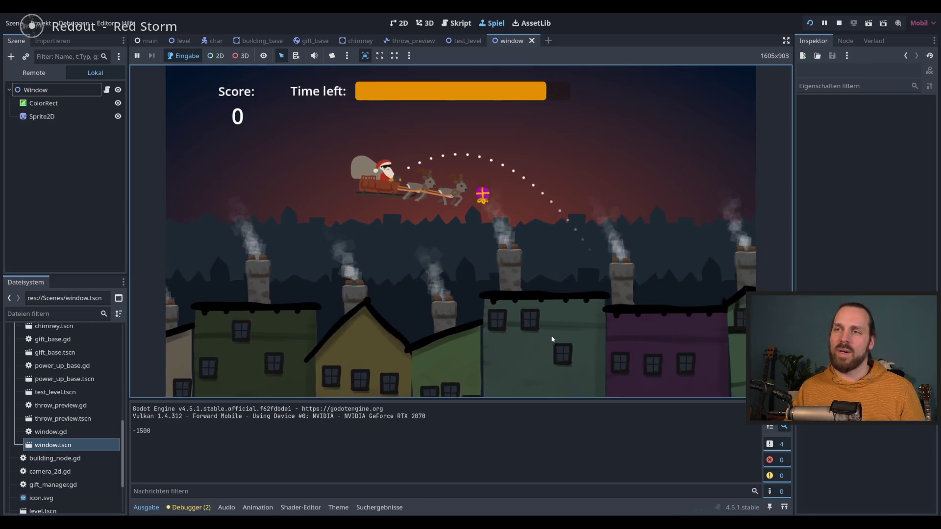
pyautogui.press('space')
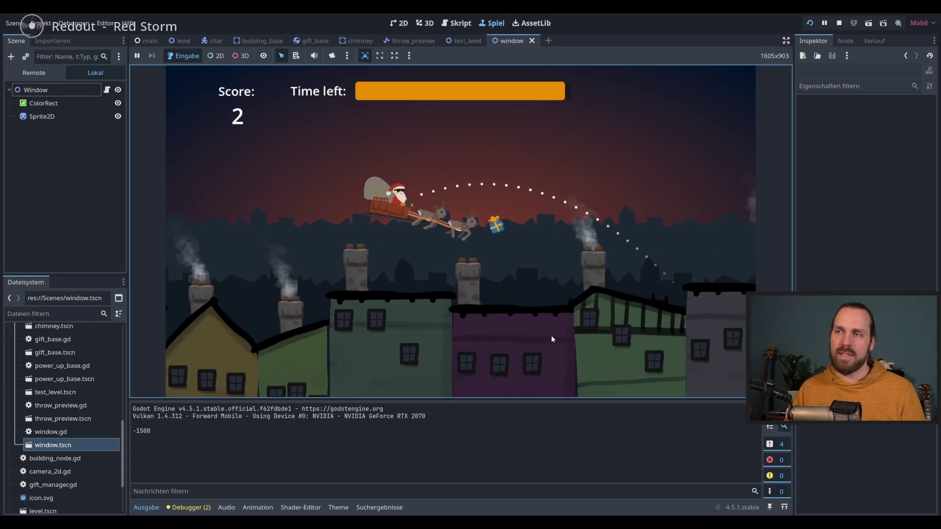
pyautogui.press('space')
pyautogui.press('space')
pyautogui.press('space')
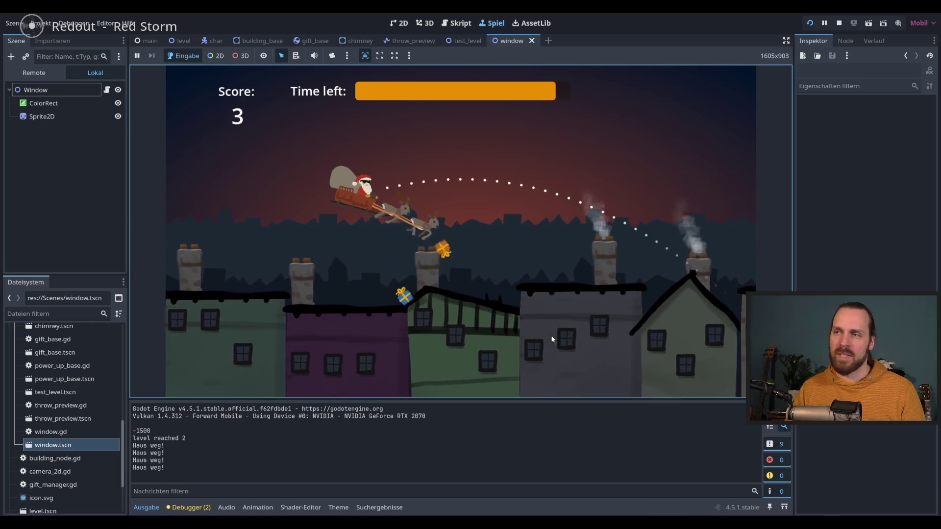
pyautogui.press('space')
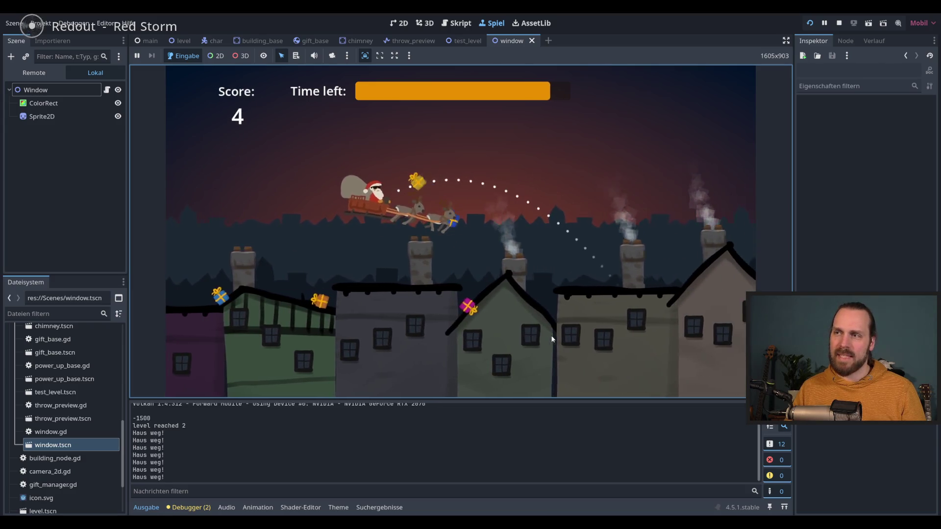
pyautogui.press('space')
pyautogui.press('space')
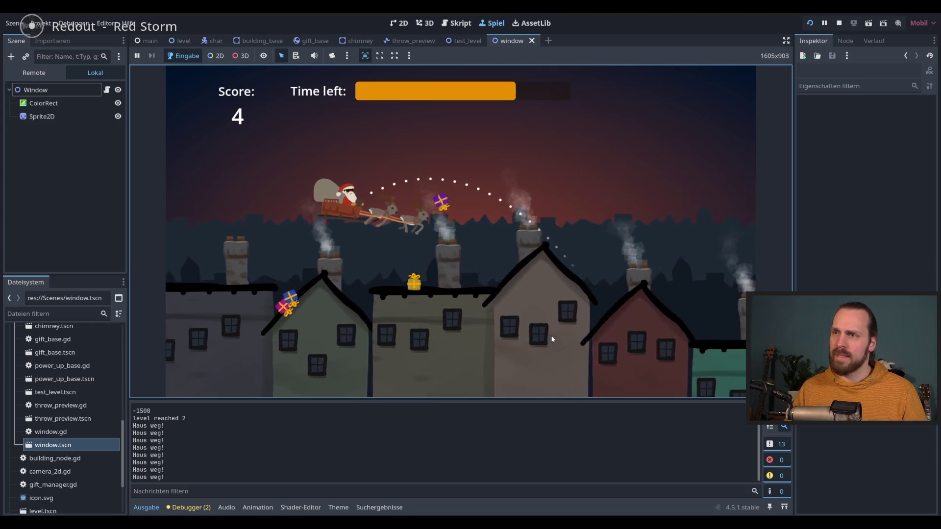
pyautogui.press('space')
pyautogui.press('space')
pyautogui.press('space')
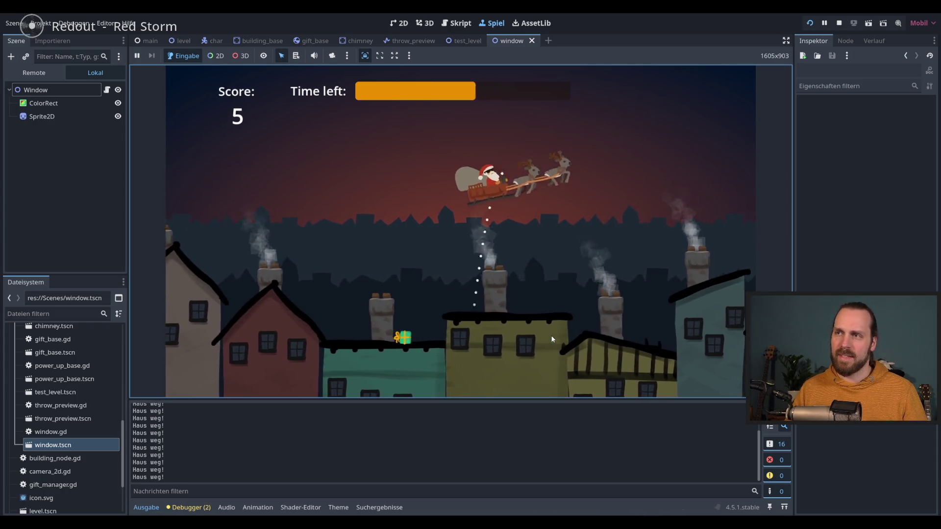
# - Keep throwing gifts until time runs out with 16 delivered at 29%, then restart
pyautogui.press('space')
pyautogui.press('space')
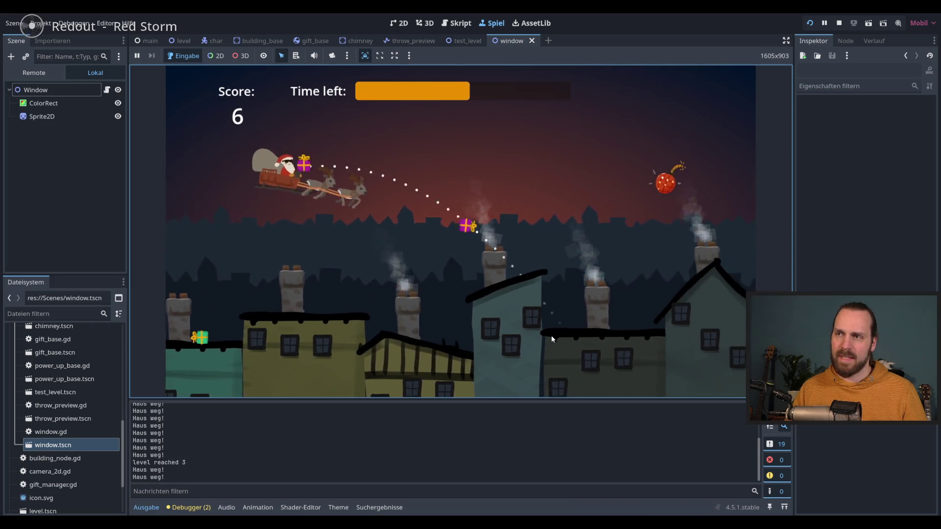
pyautogui.press('space')
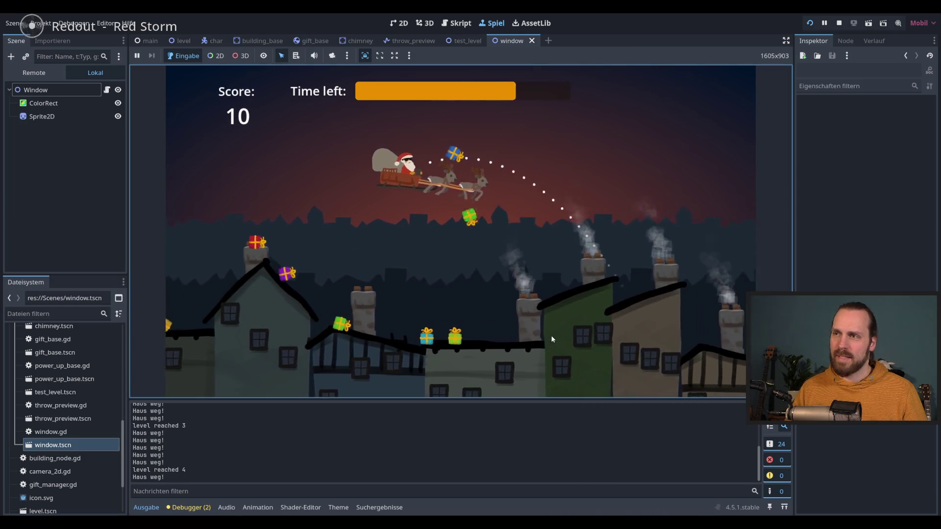
pyautogui.press('space')
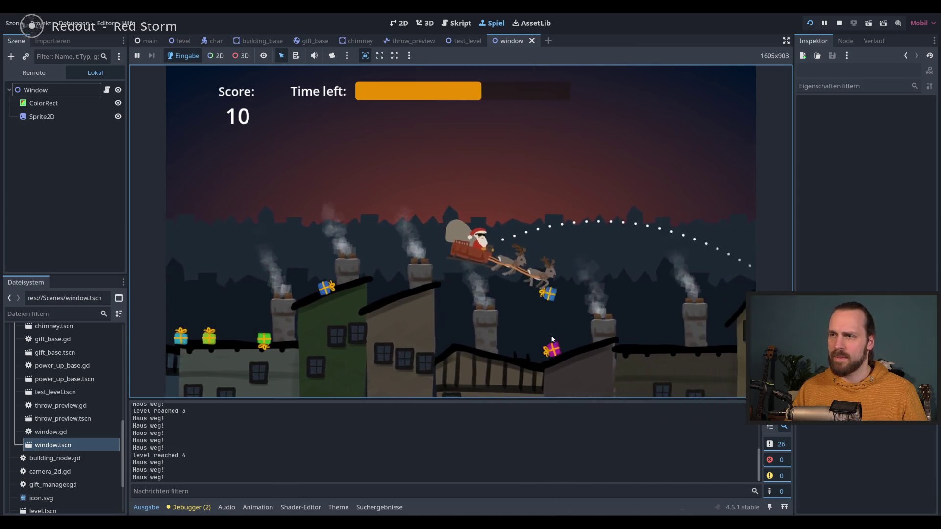
pyautogui.press('space')
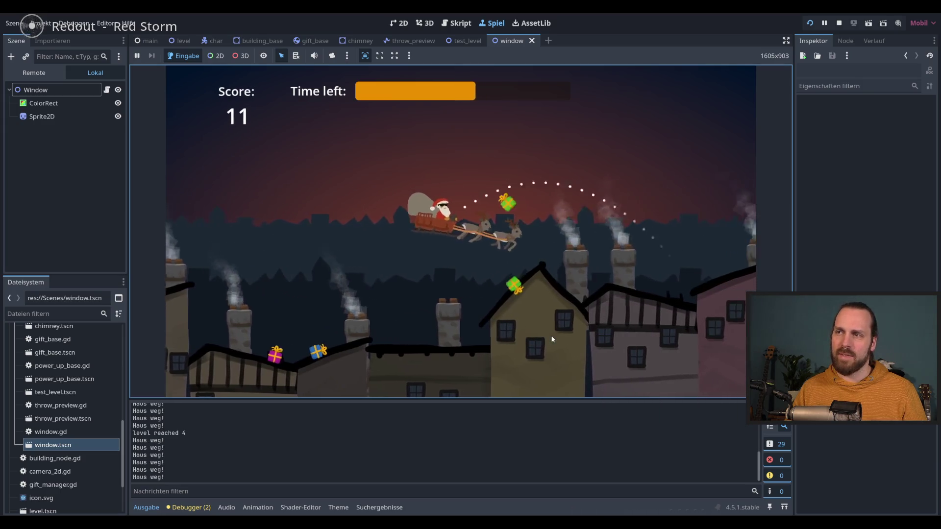
pyautogui.press('space')
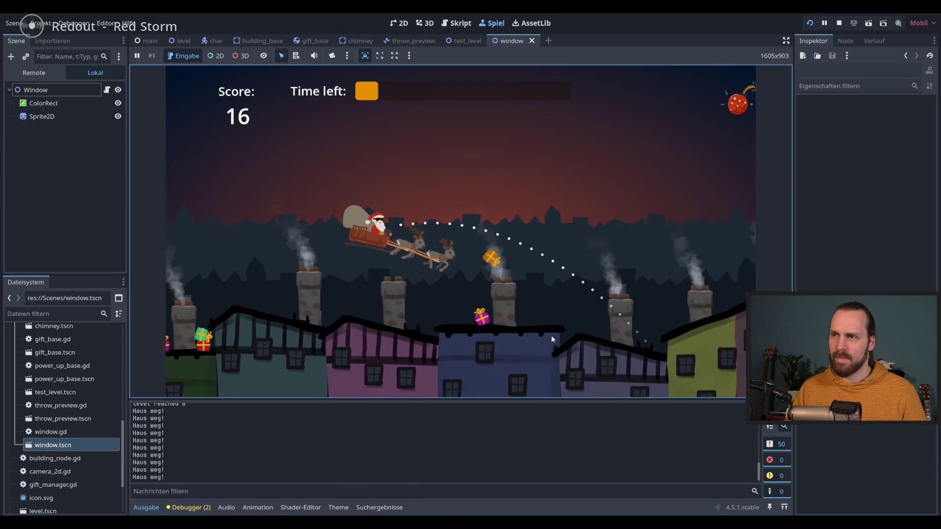
pyautogui.click(552, 339)
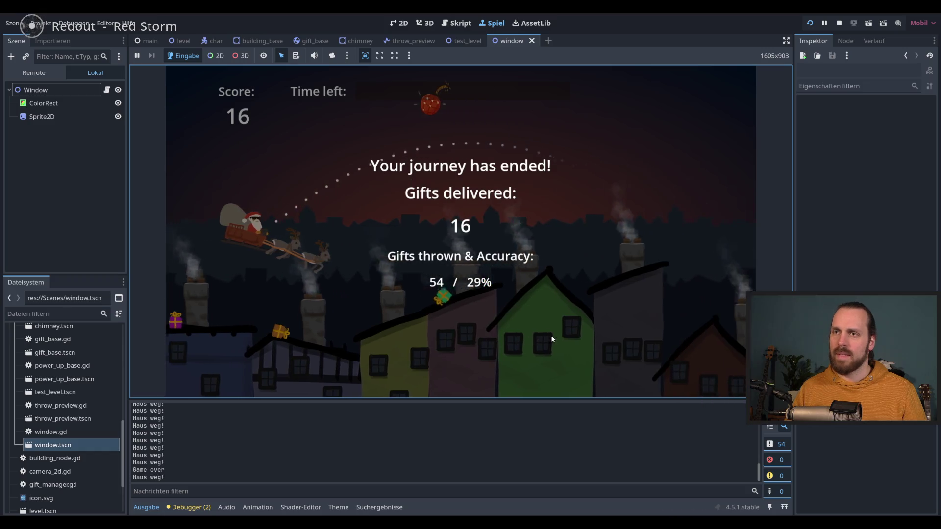
pyautogui.click(552, 339)
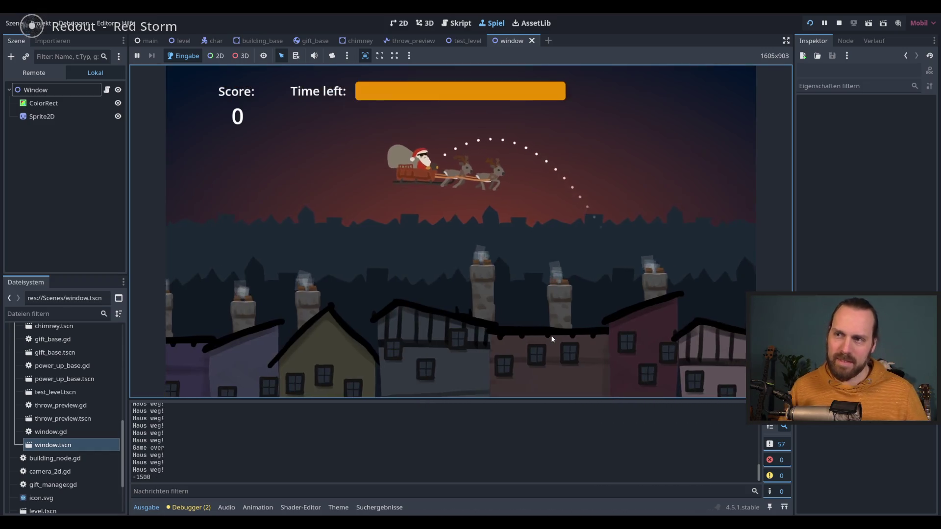
# - Throw the first ten gifts of the new round, grabbing a power-up along the way
pyautogui.click(552, 339)
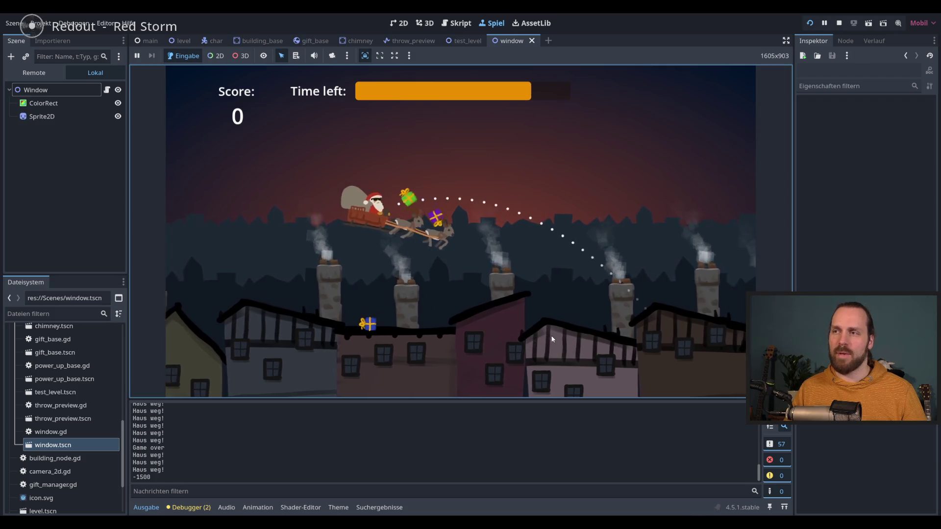
pyautogui.press('space')
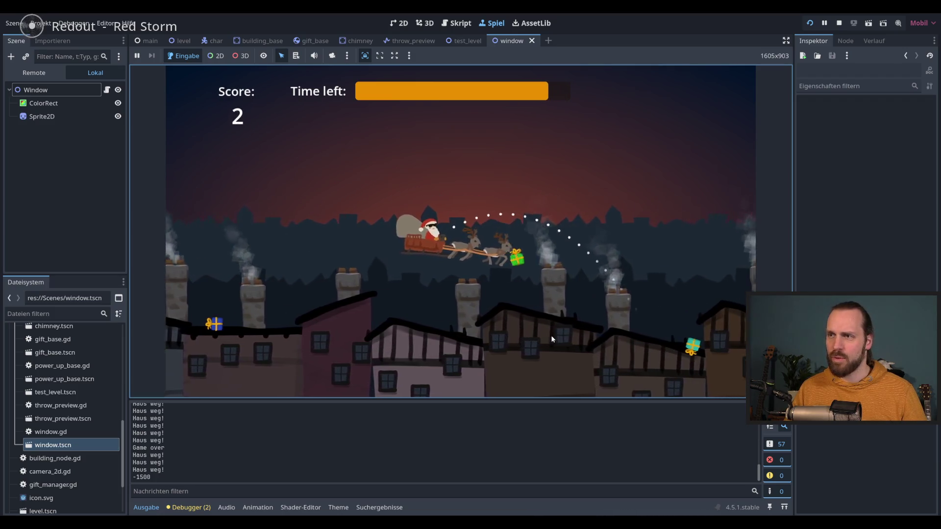
pyautogui.press('space')
pyautogui.press('space')
pyautogui.press('space')
pyautogui.press('space')
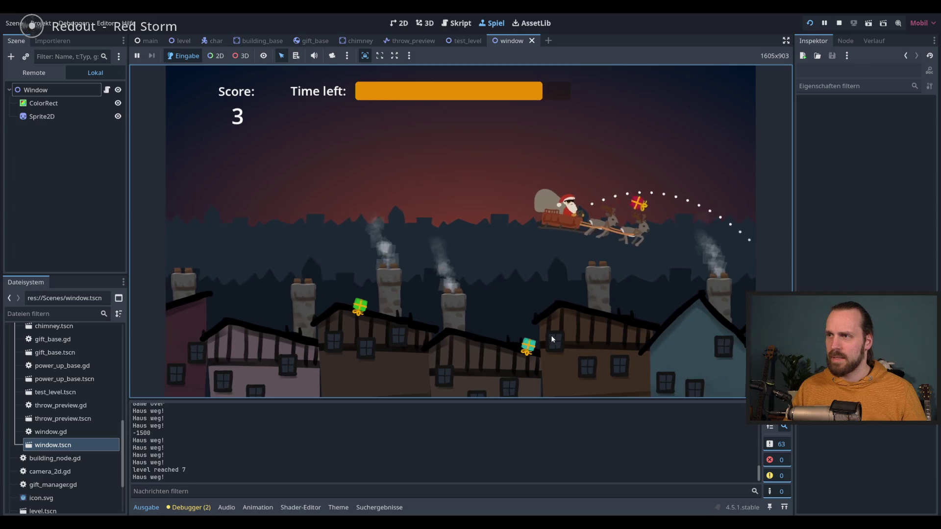
pyautogui.press('space')
pyautogui.press('space')
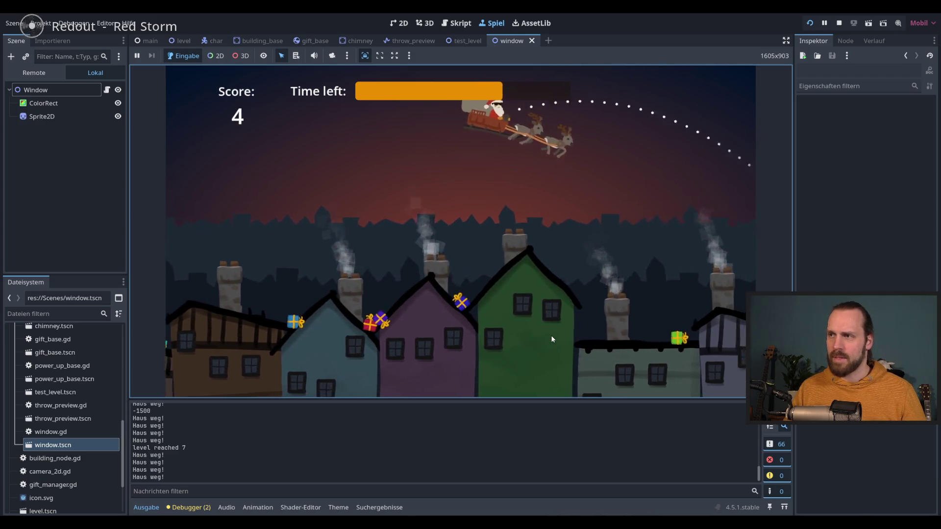
pyautogui.press('space')
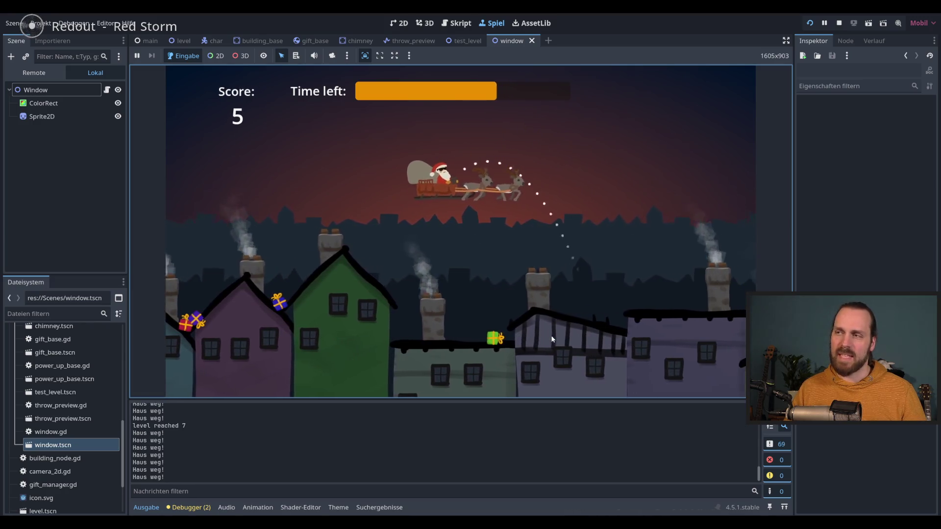
pyautogui.press('space')
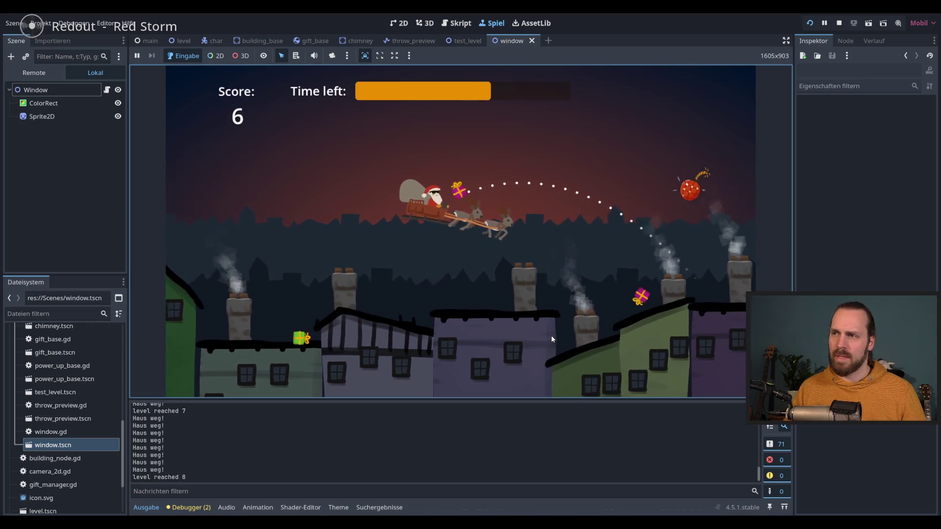
pyautogui.press('space')
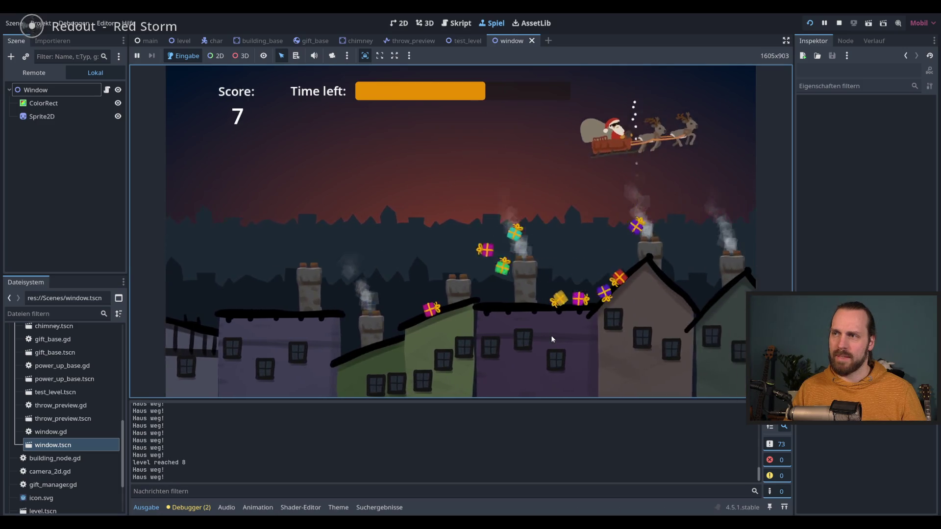
pyautogui.press('space')
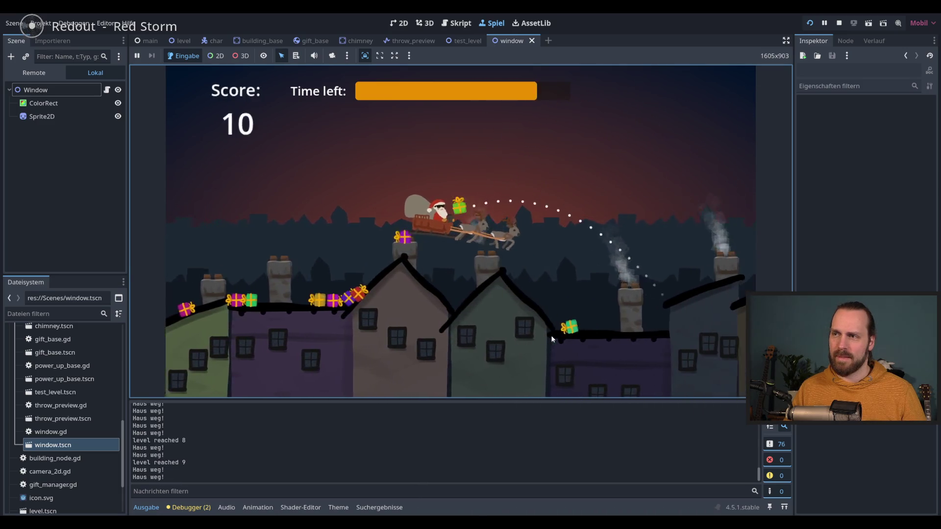
pyautogui.press('space')
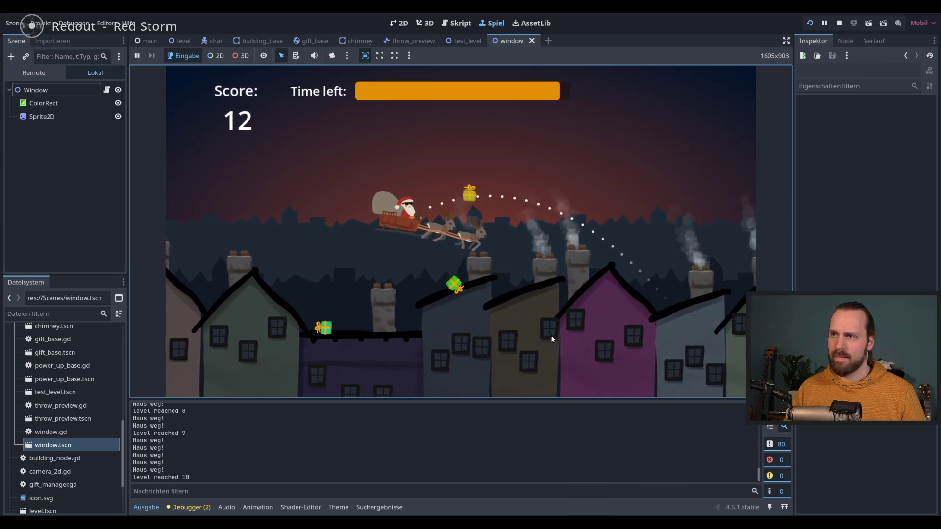
pyautogui.press('space')
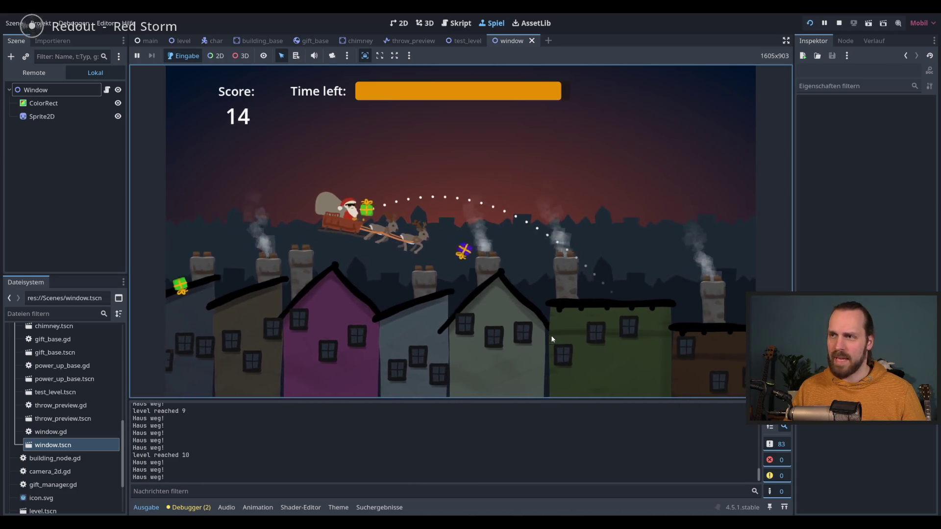
# - Keep throwing gifts into chimneys until the score reaches 32 at level 16
pyautogui.press('space')
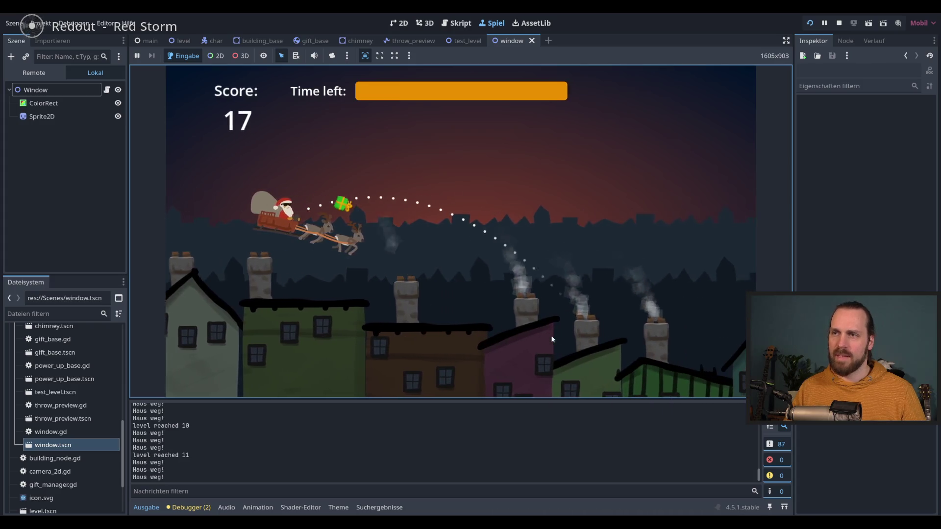
pyautogui.press('space')
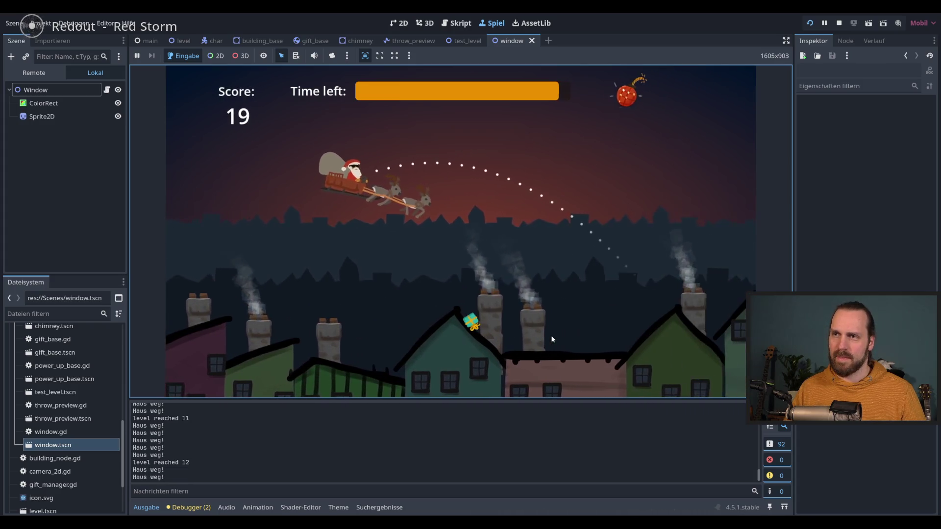
pyautogui.press('space')
pyautogui.press('space')
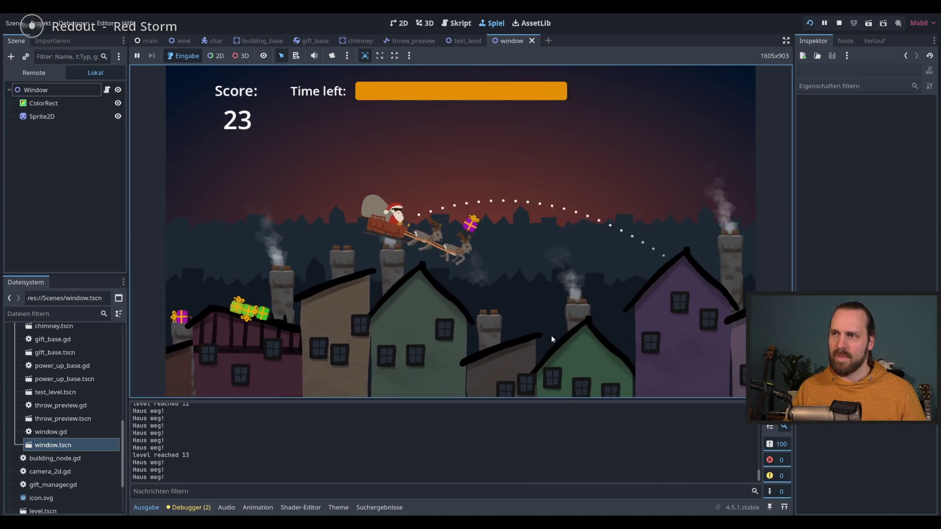
pyautogui.press('space')
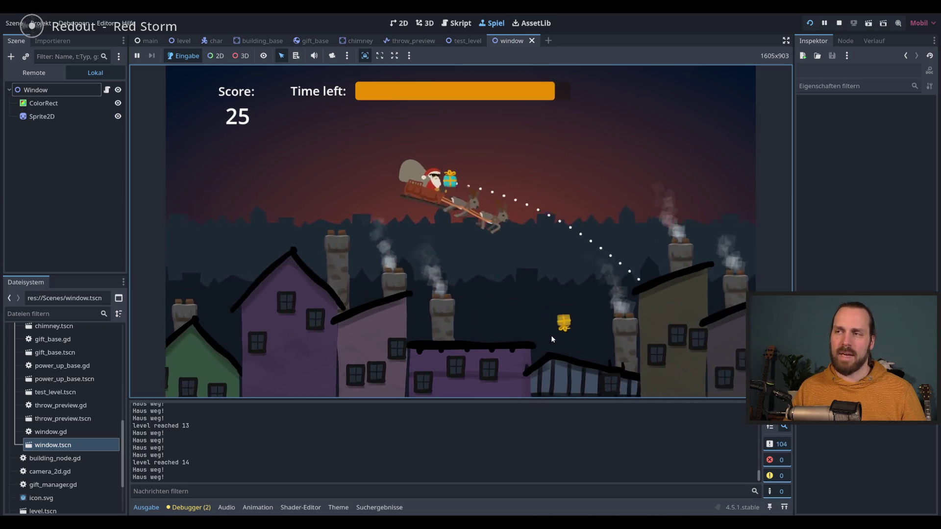
pyautogui.press('space')
pyautogui.press('space')
pyautogui.press('space')
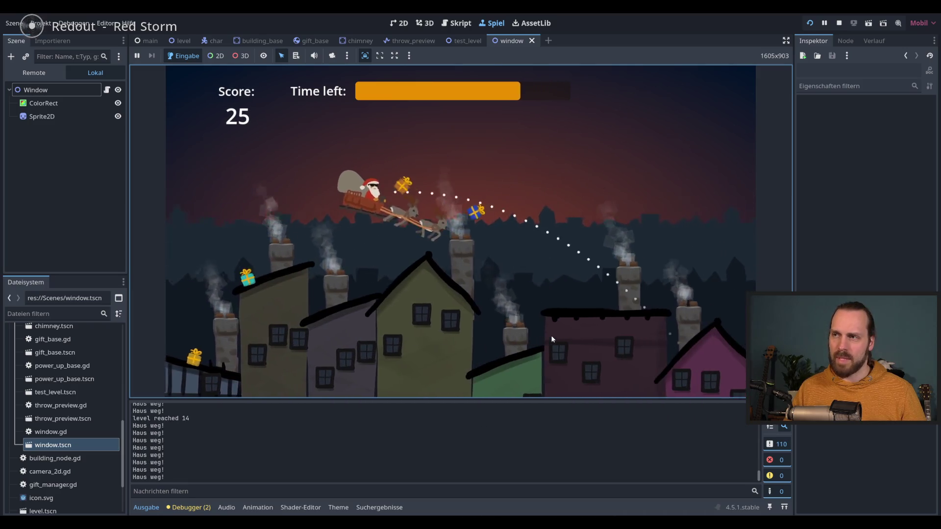
pyautogui.press('space')
pyautogui.press('space')
pyautogui.press('space')
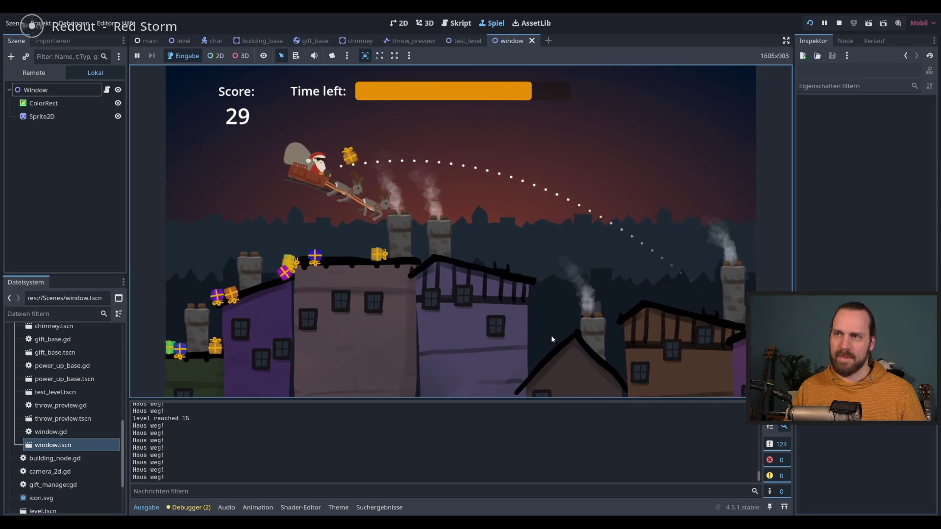
pyautogui.press('space')
pyautogui.press('space')
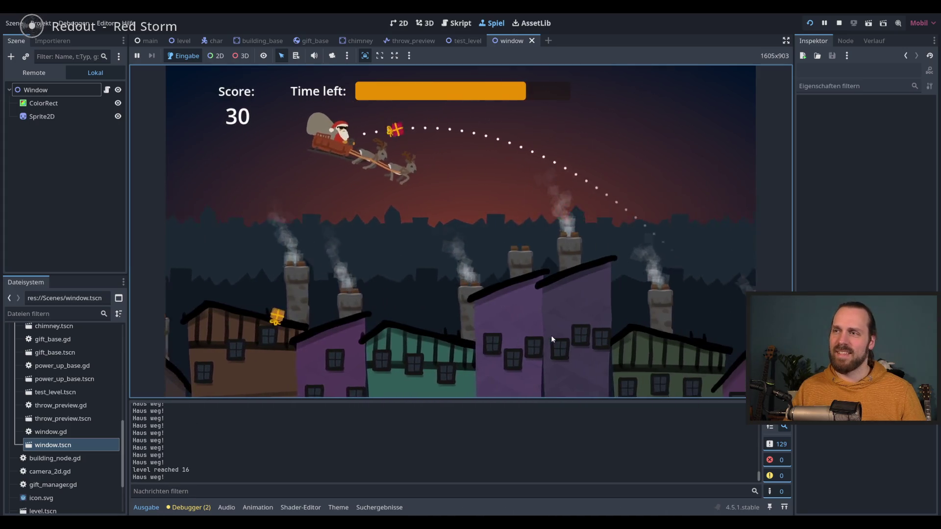
pyautogui.press('space')
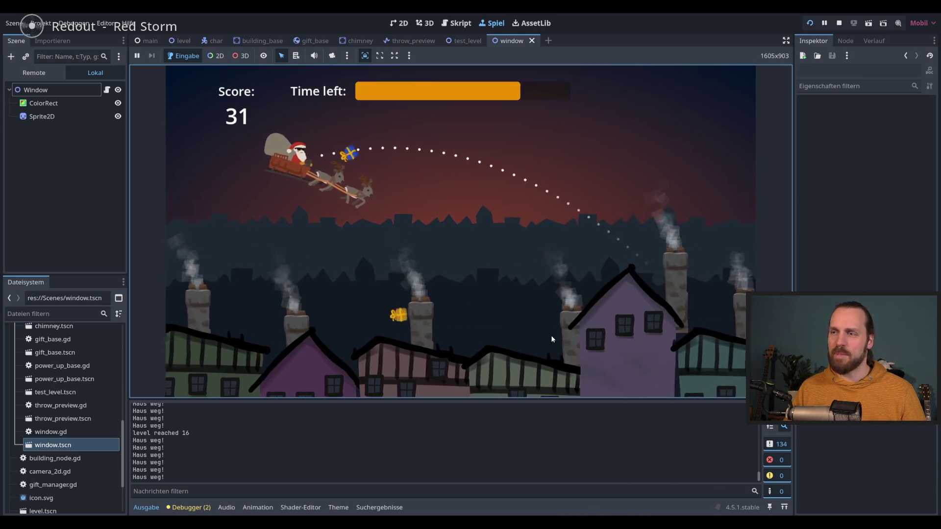
pyautogui.press('space')
pyautogui.press('space')
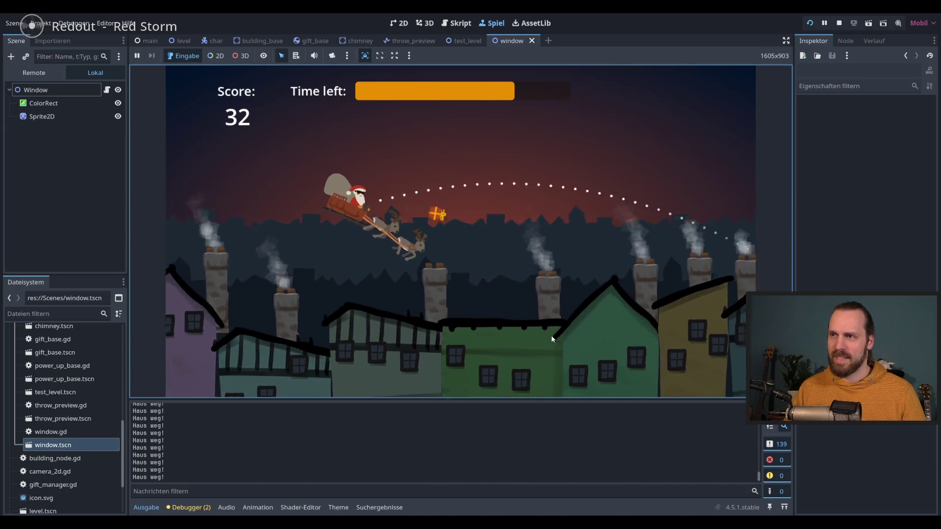
pyautogui.press('space')
pyautogui.press('space')
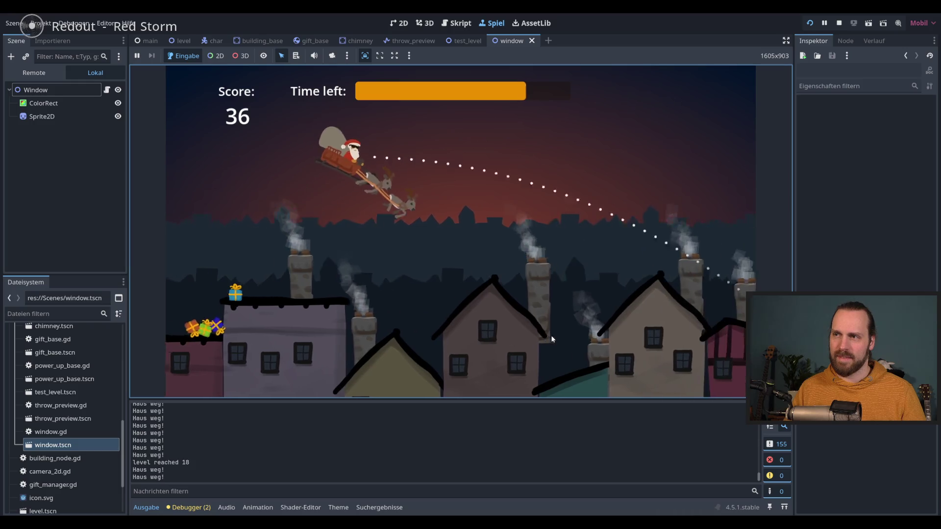
# - Throw a series of gifts at the chimneys, including a burst over the houses
pyautogui.press('space')
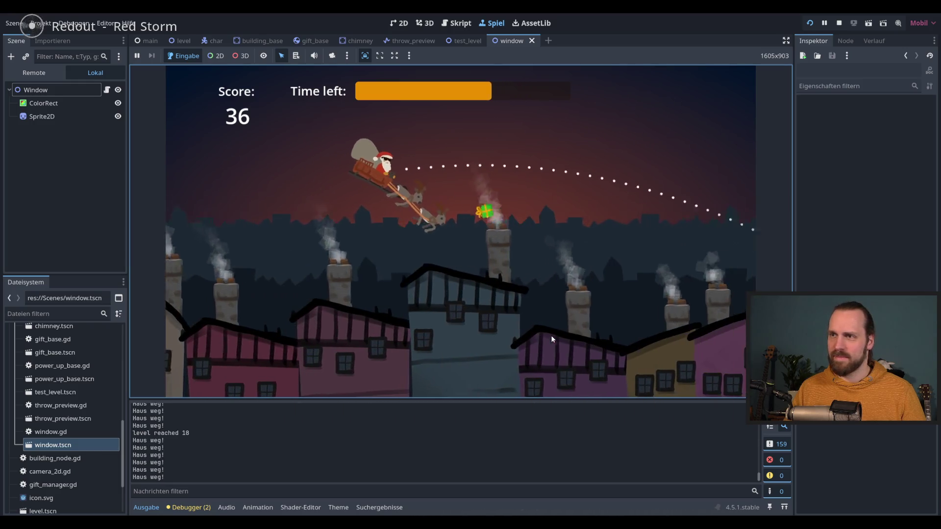
pyautogui.press('space')
pyautogui.press('space')
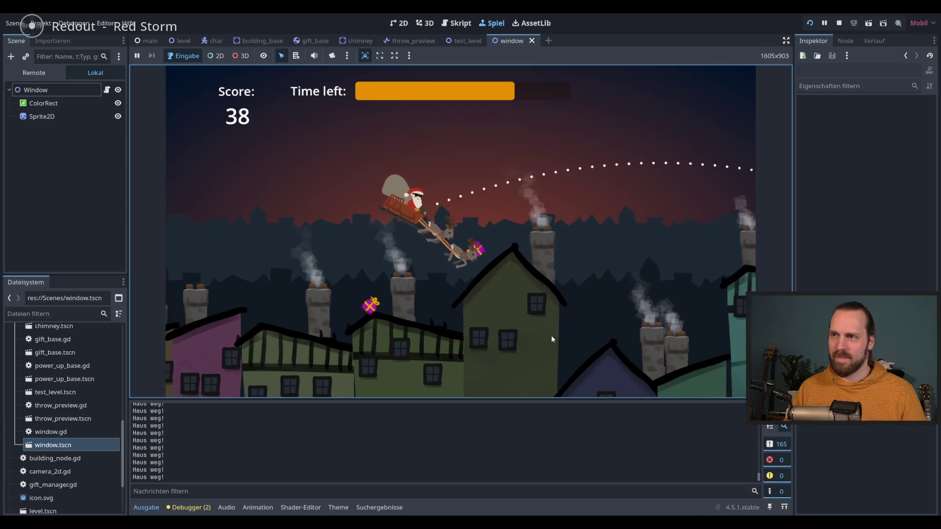
pyautogui.press('space')
pyautogui.press('space')
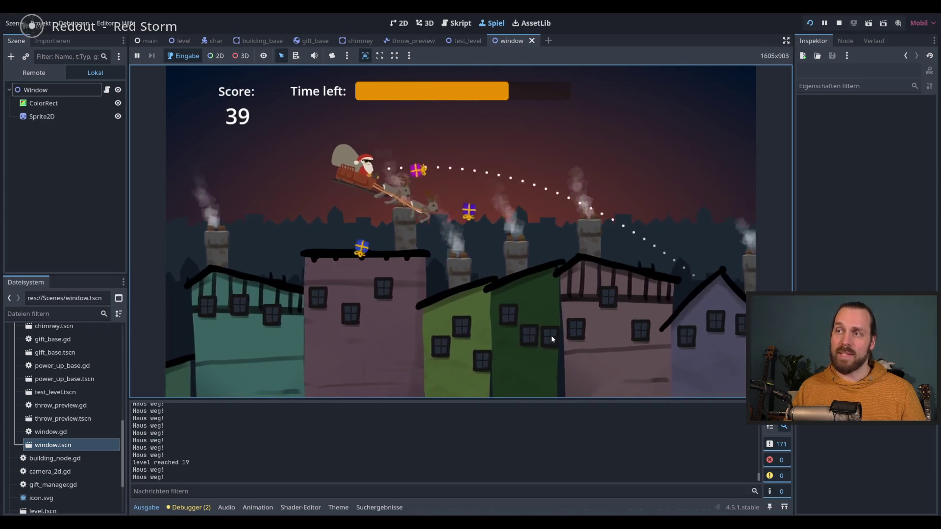
pyautogui.press('space')
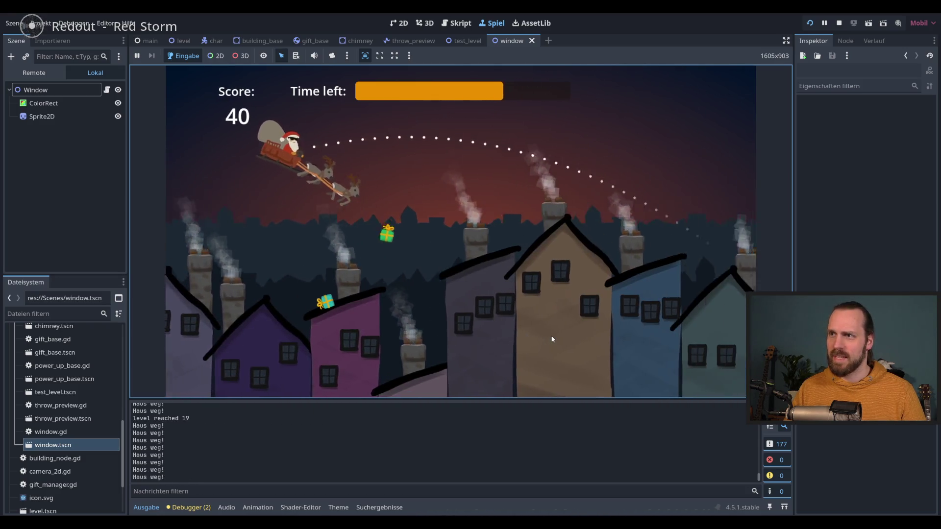
pyautogui.press('space')
pyautogui.press('space')
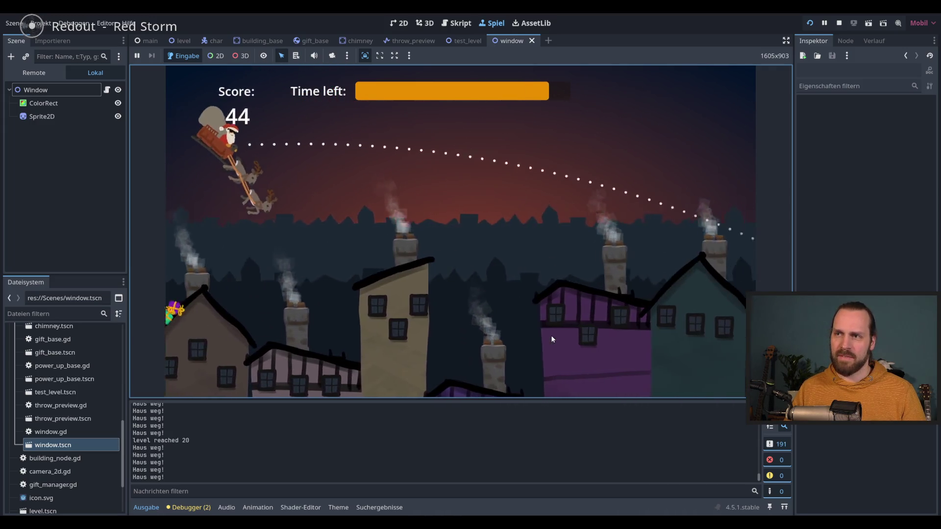
pyautogui.press('space')
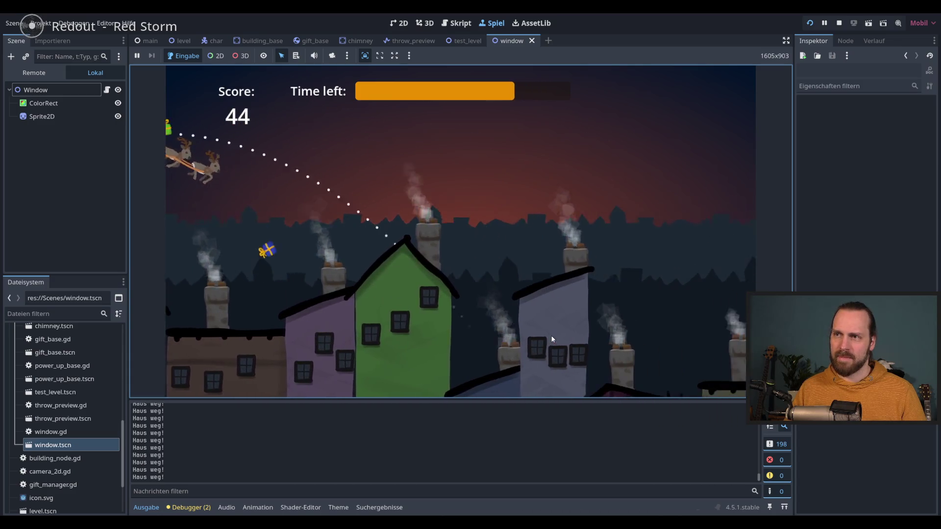
pyautogui.press('space')
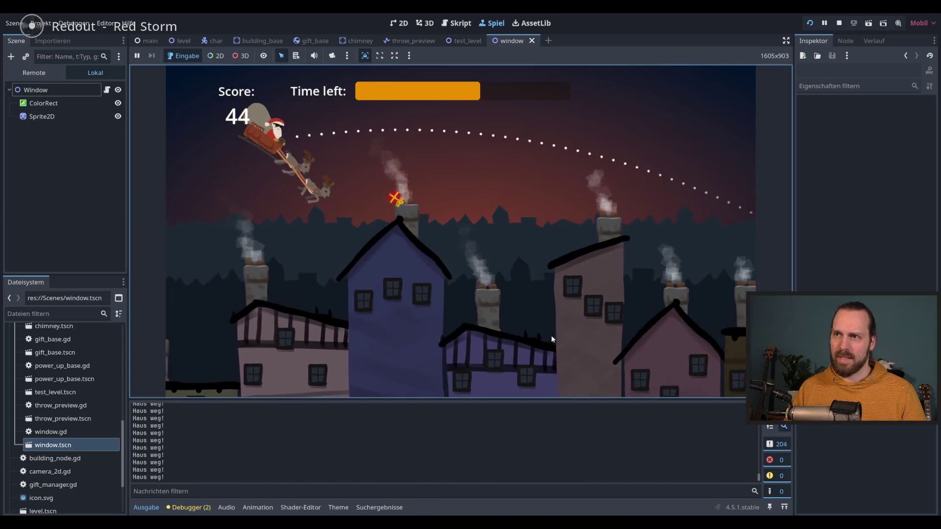
pyautogui.press('space')
pyautogui.press('space')
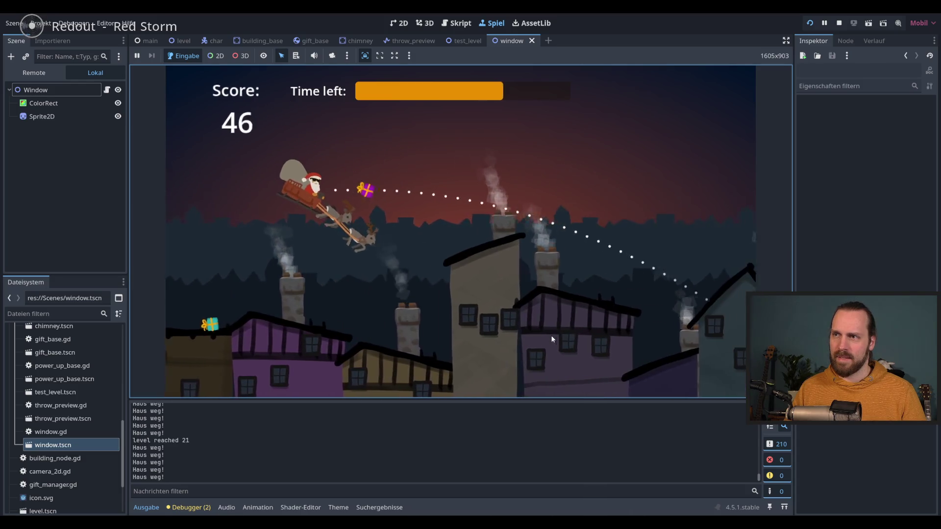
pyautogui.press('space')
pyautogui.press('space')
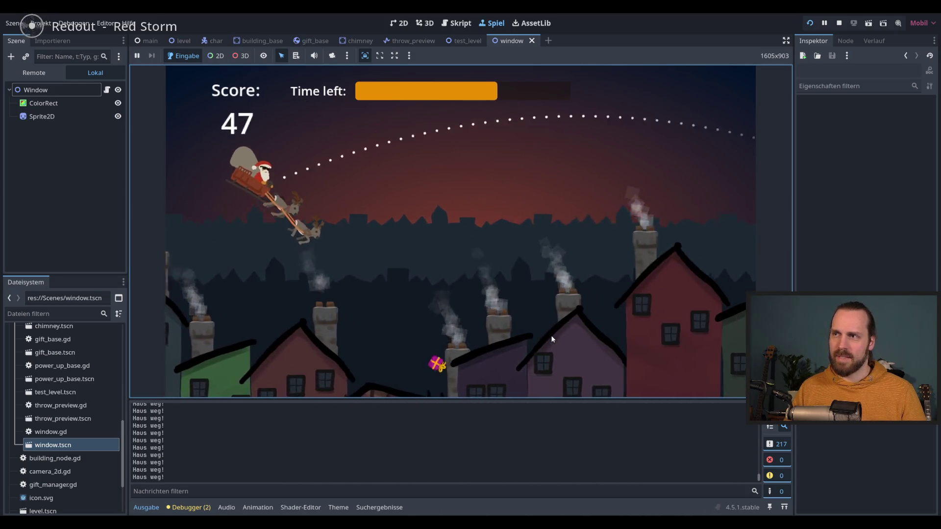
pyautogui.press('space')
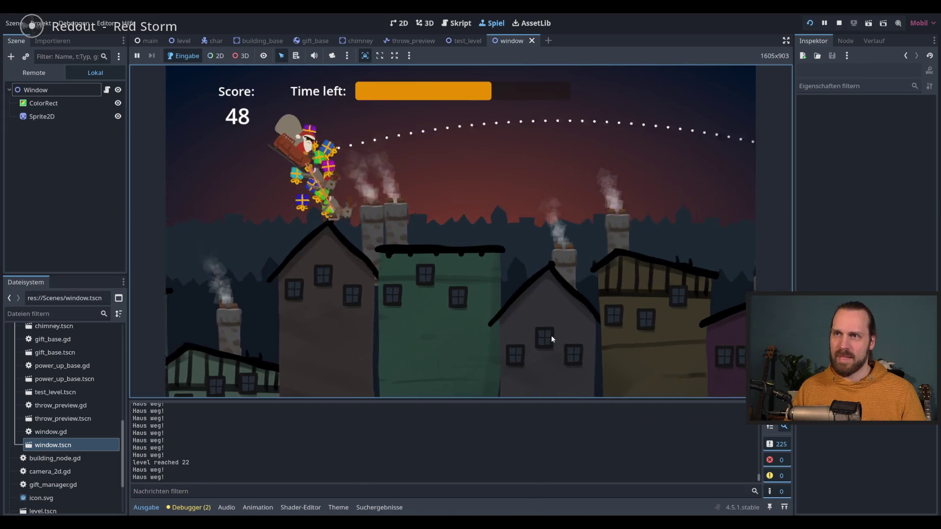
pyautogui.press('space')
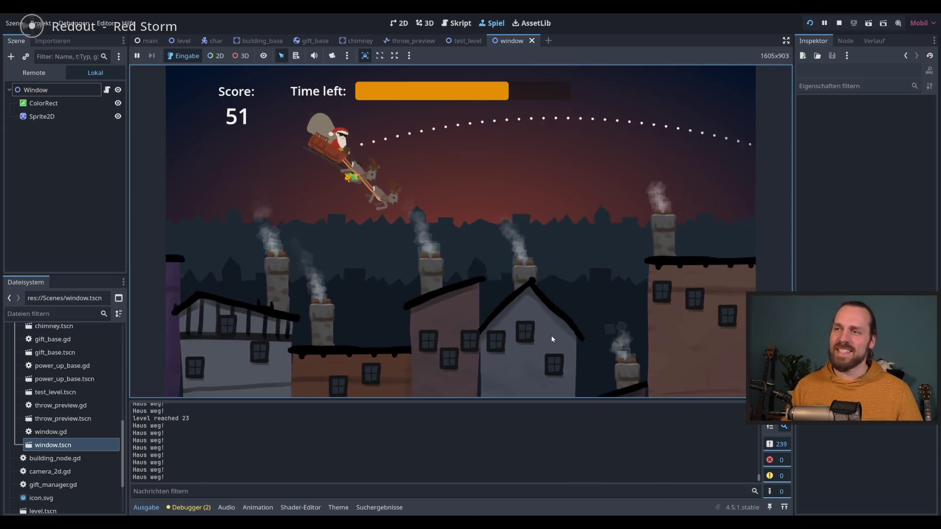
pyautogui.press('space')
pyautogui.press('space')
pyautogui.press('space')
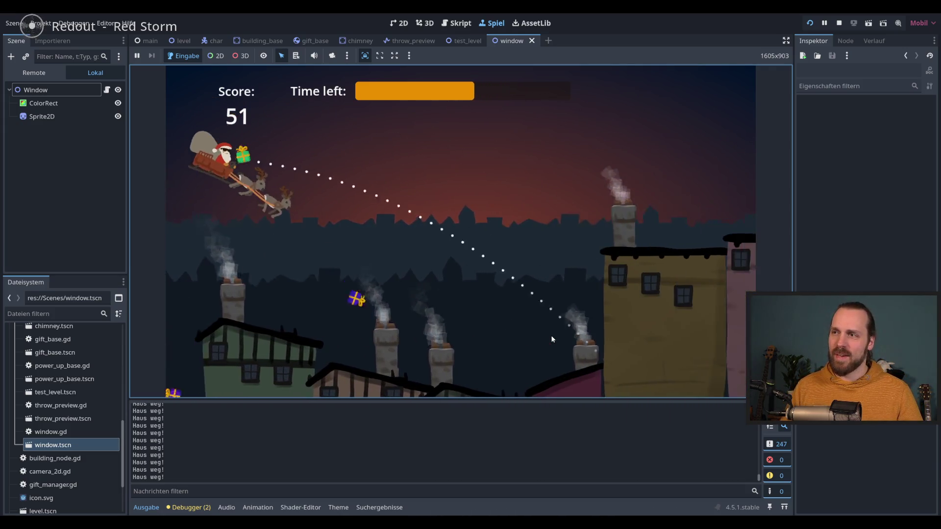
pyautogui.press('space')
# - Throw the remaining gifts until the end screen shows 70 of 224 delivered at 31%
pyautogui.press('space')
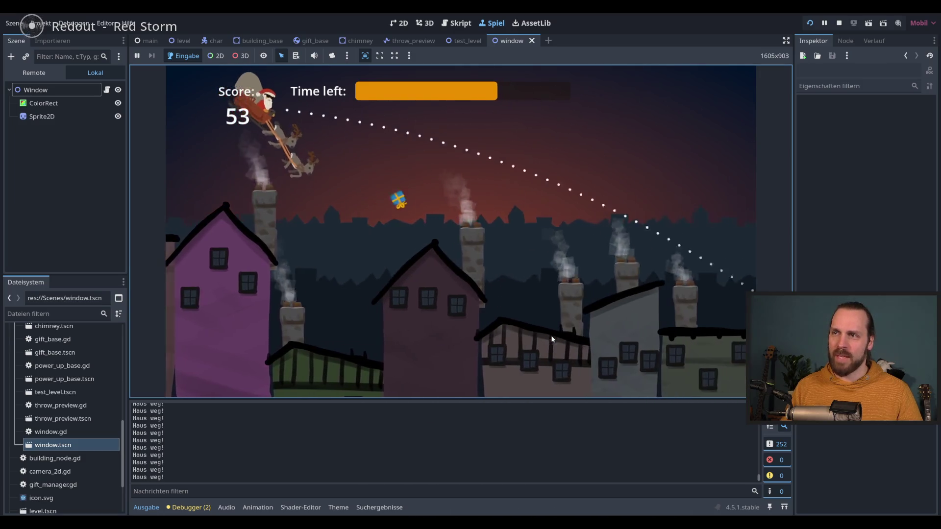
pyautogui.press('space')
pyautogui.press('space')
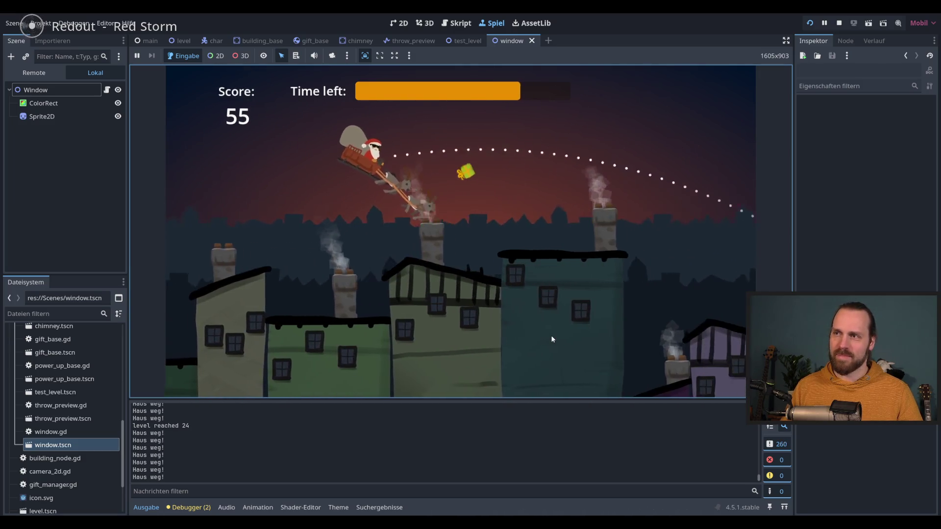
pyautogui.press('space')
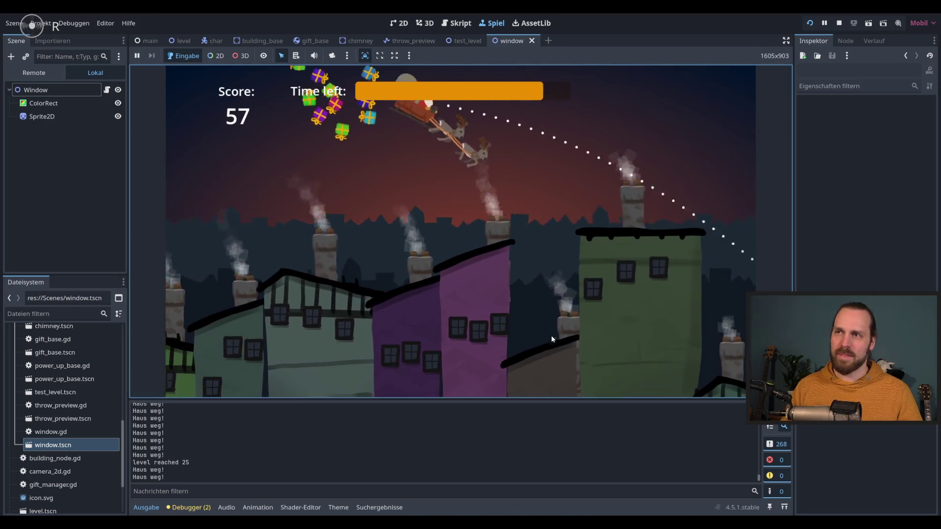
pyautogui.press('space')
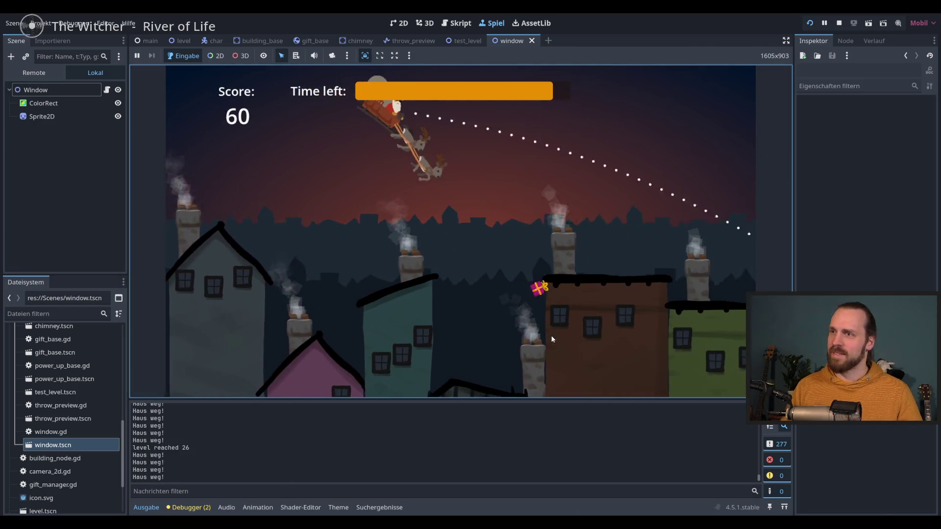
pyautogui.press('space')
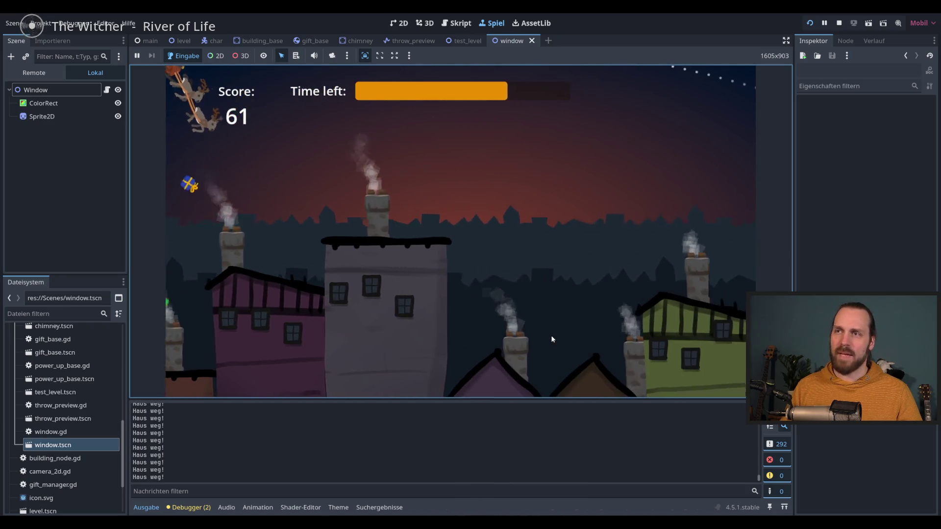
pyautogui.press('space')
pyautogui.press('space')
pyautogui.press('space')
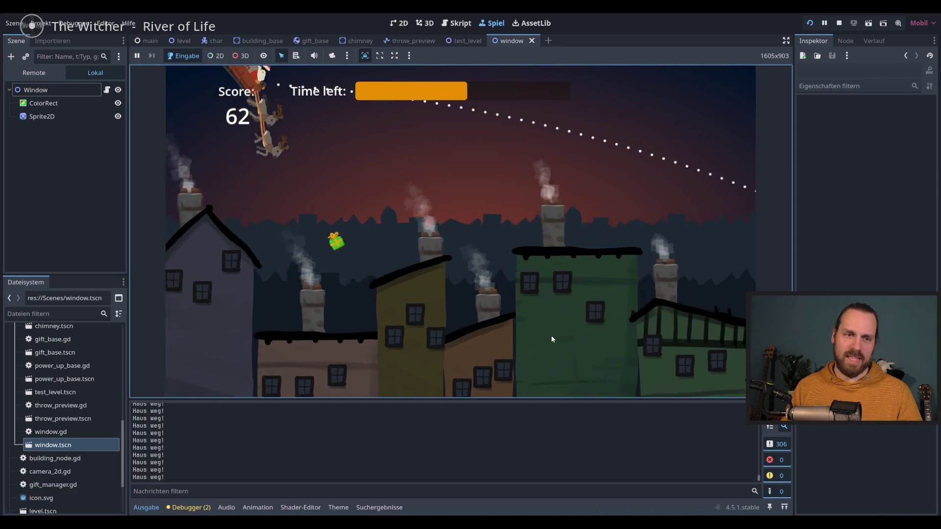
pyautogui.press('space')
pyautogui.press('space')
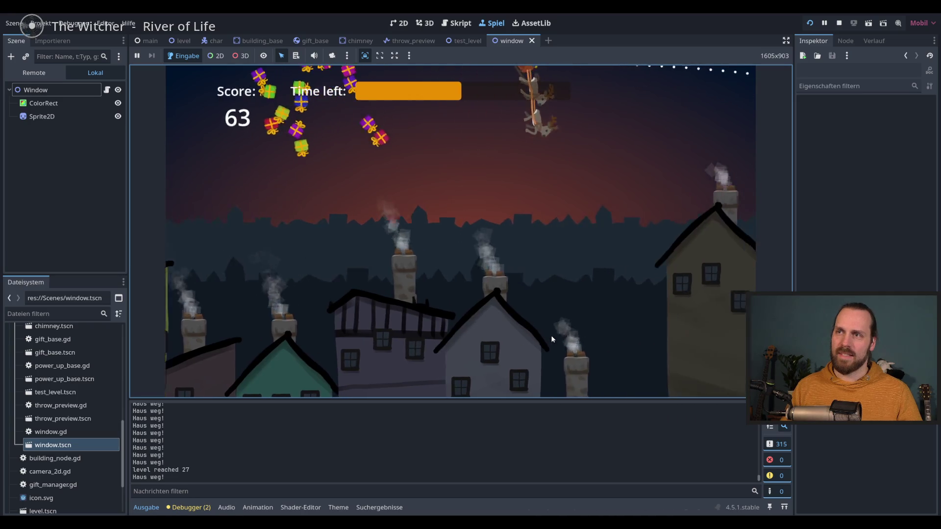
pyautogui.press('space')
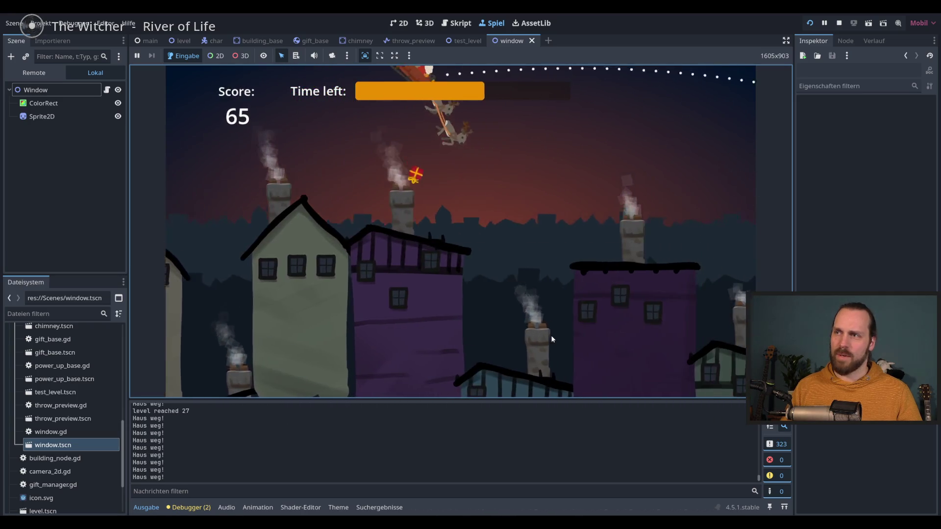
pyautogui.press('space')
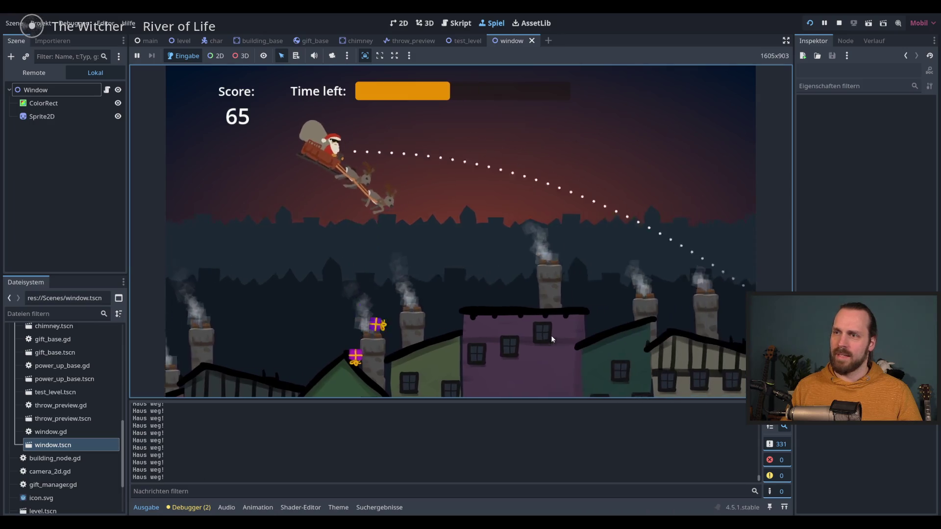
pyautogui.press('space')
pyautogui.press('space')
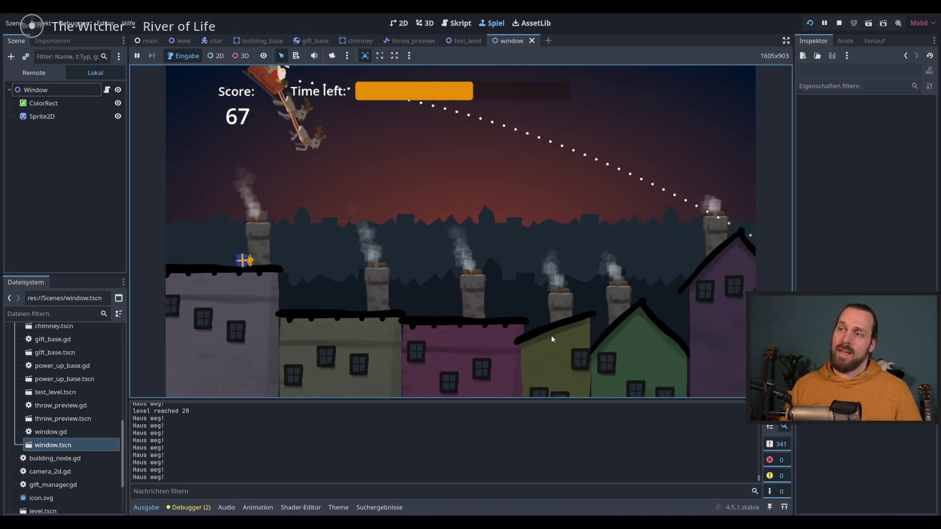
pyautogui.press('space')
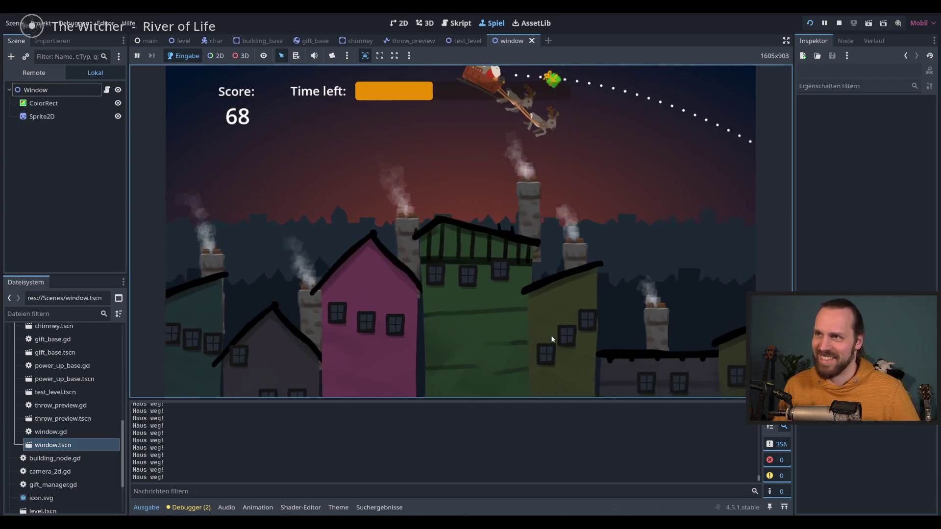
pyautogui.press('space')
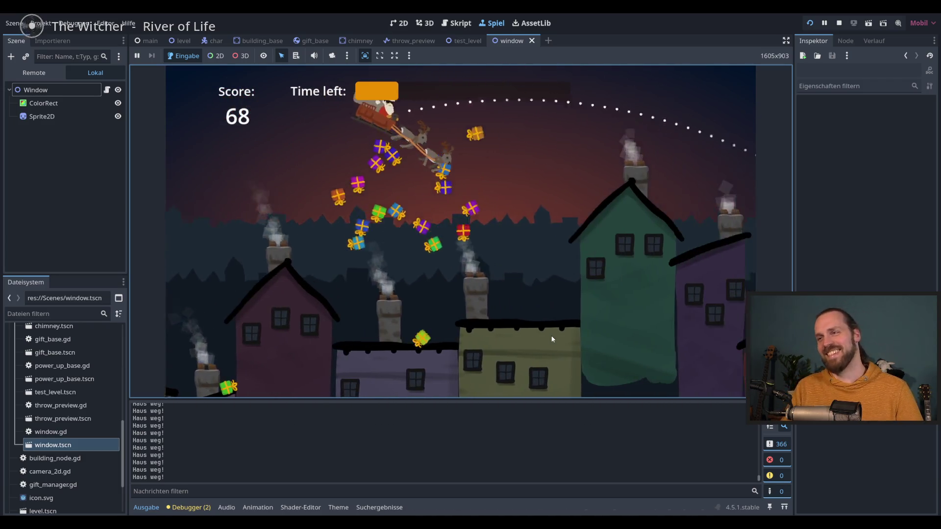
pyautogui.press('space')
pyautogui.press('space')
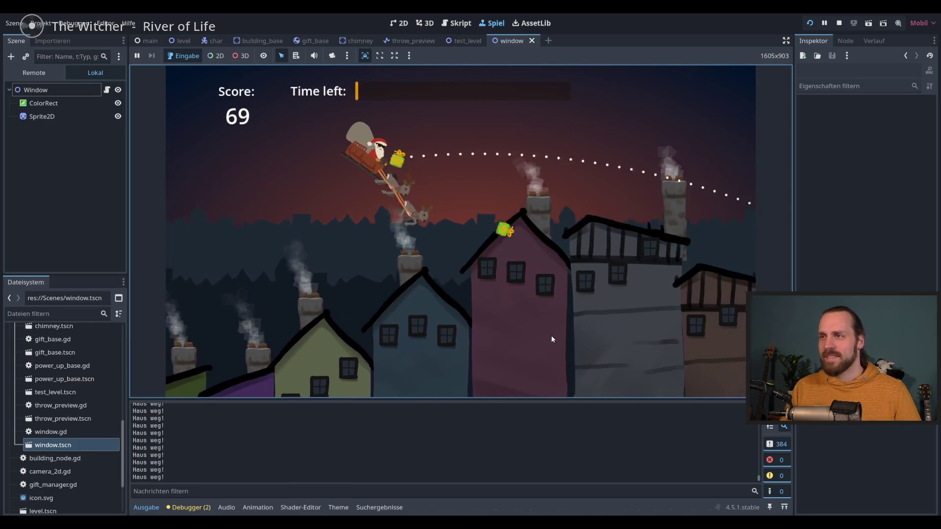
pyautogui.press('space')
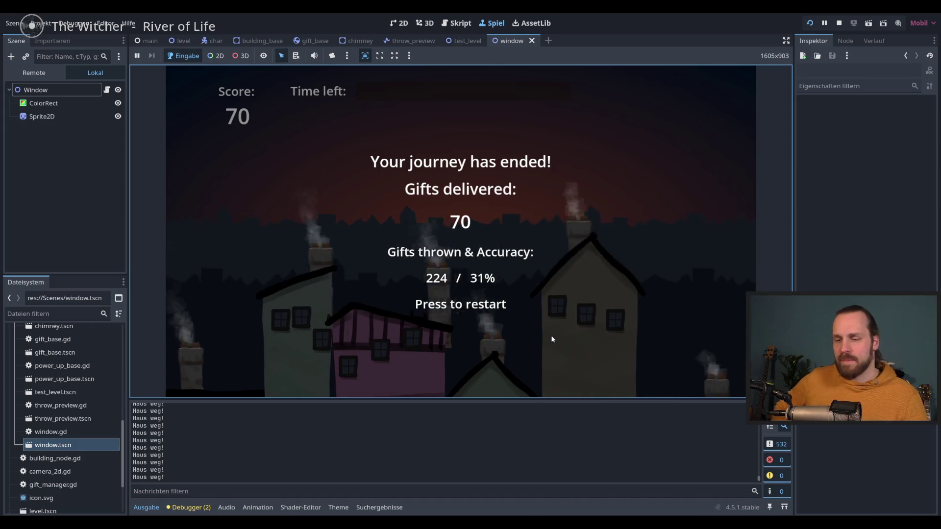
# - Stop the game with F8 to return to the building_base.gd script
pyautogui.press('F8')
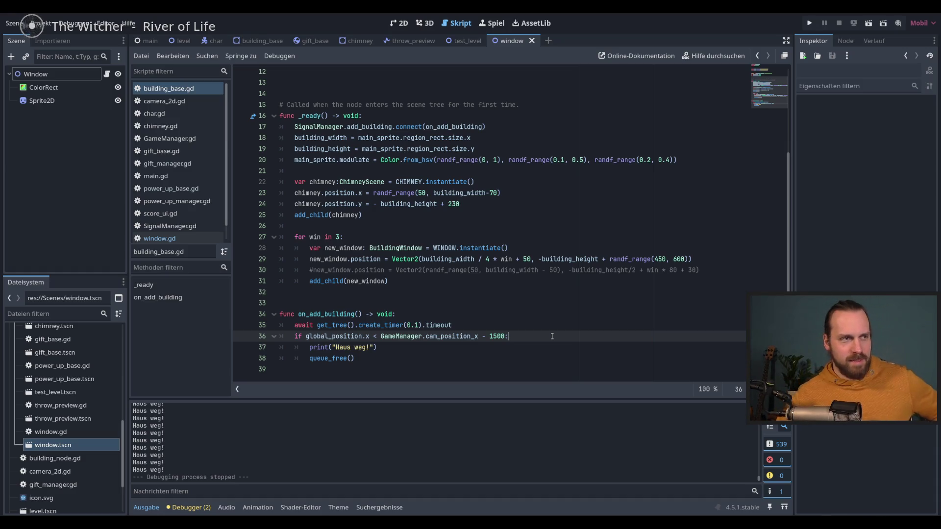
# - Delete the commented-out #new_window.position line 30 from building_base.gd and relaunch the game
pyautogui.click(708, 267)
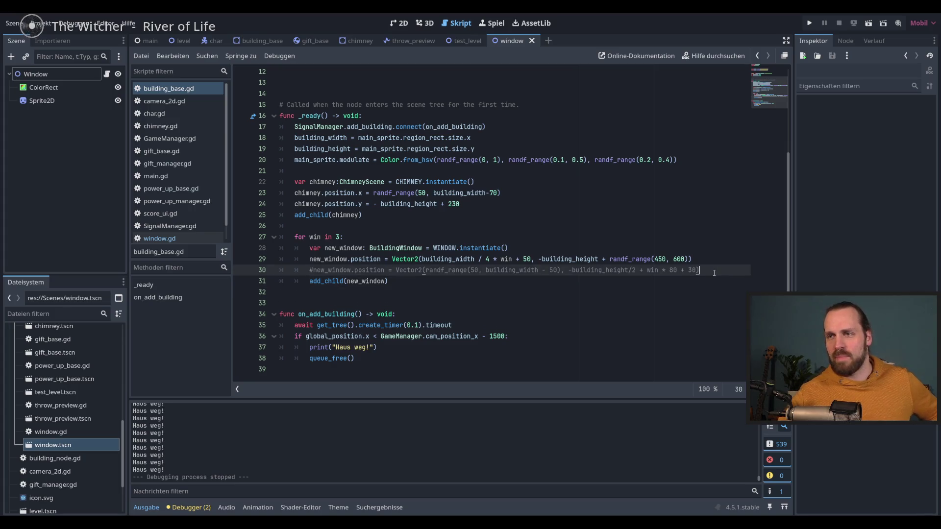
pyautogui.moveTo(712, 269); pyautogui.dragTo(712, 259)
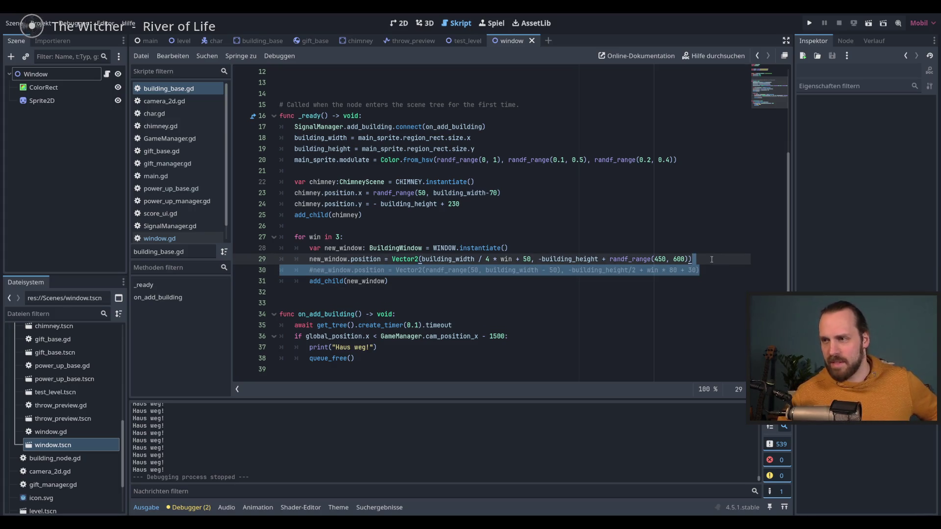
pyautogui.press('Delete')
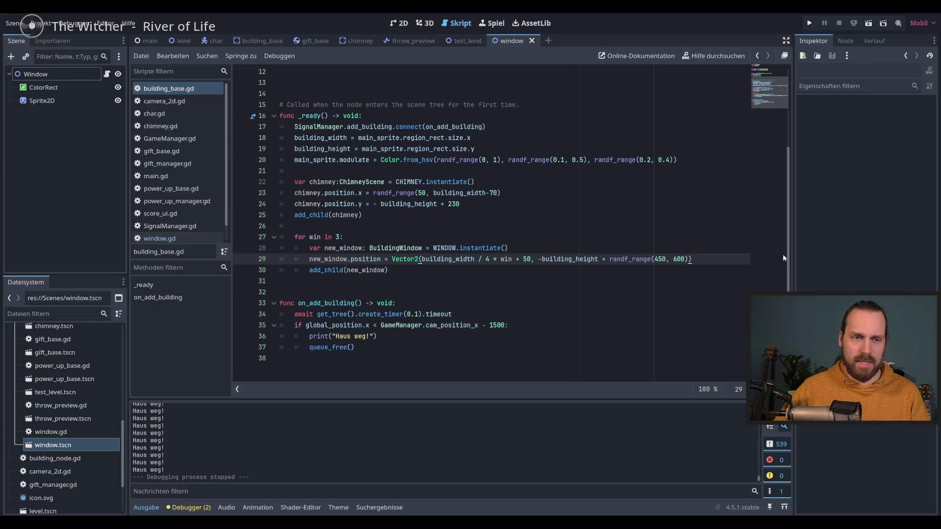
pyautogui.press('F5')
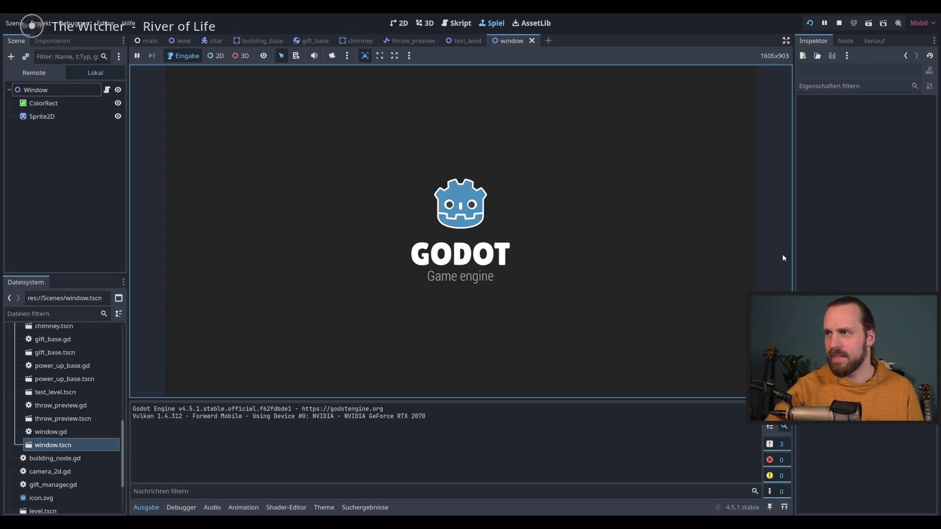
# - Start a new round and throw five gifts onto the rooftops
pyautogui.press('space')
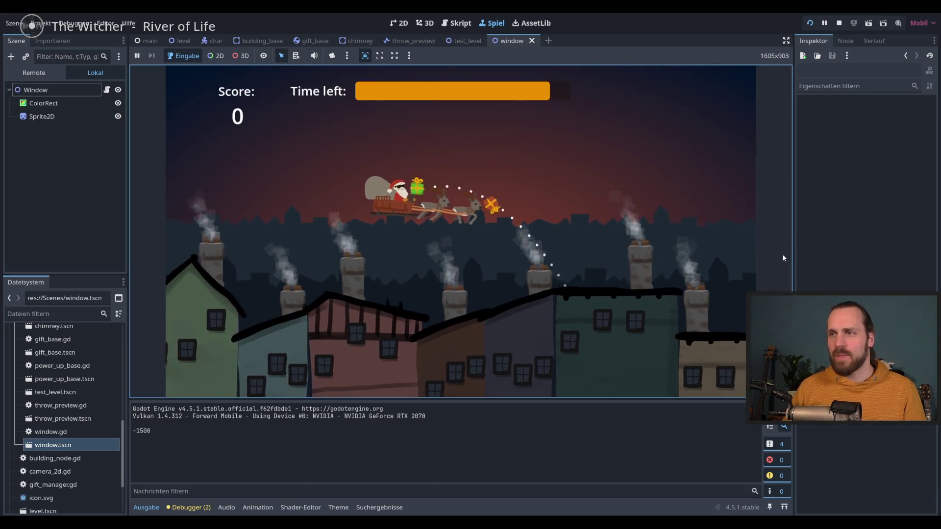
pyautogui.press('space')
pyautogui.press('space')
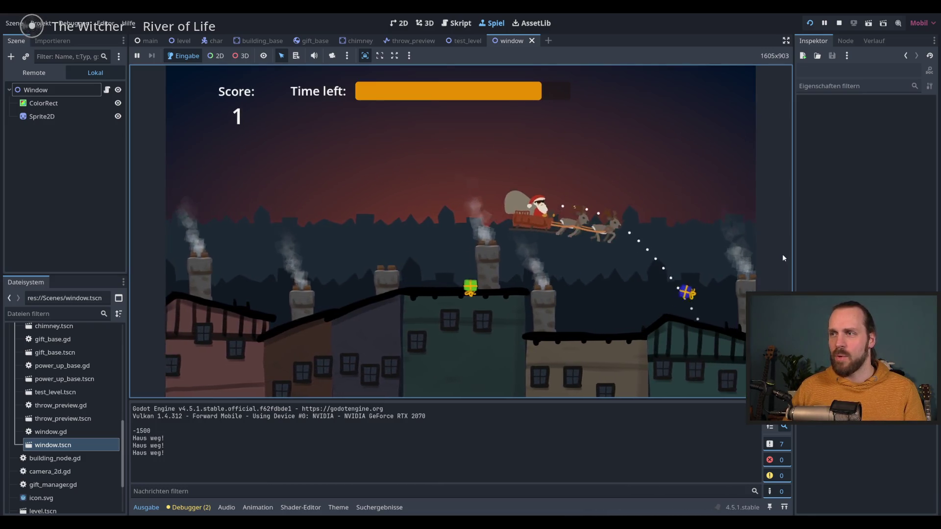
pyautogui.press('space')
pyautogui.press('space')
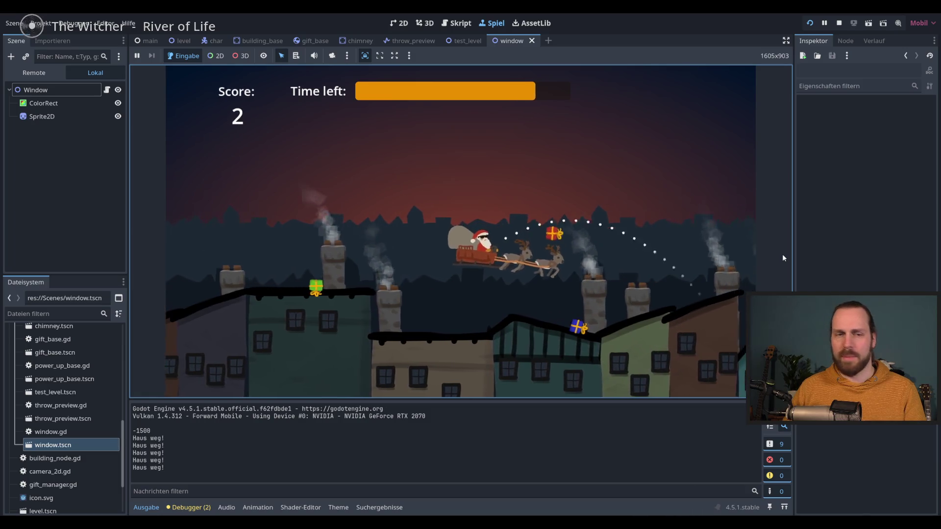
pyautogui.press('space')
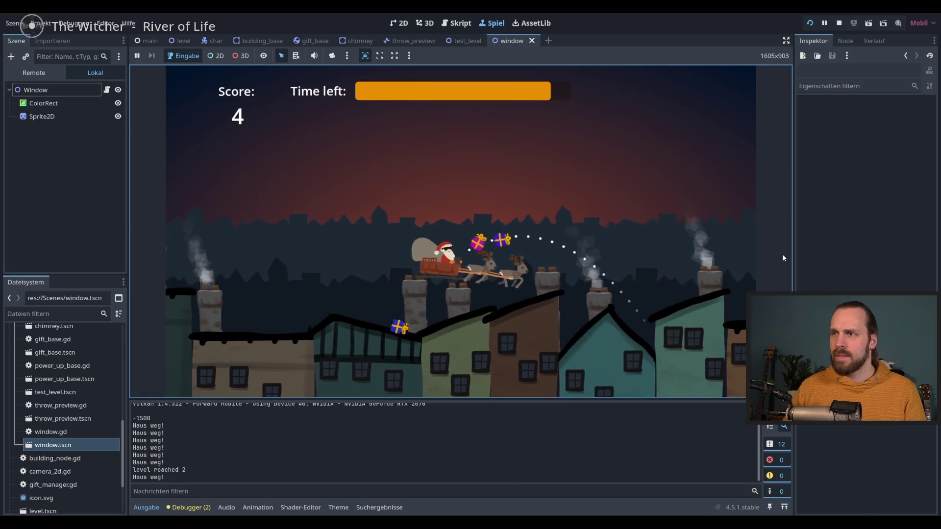
pyautogui.press('space')
pyautogui.press('space')
pyautogui.press('space')
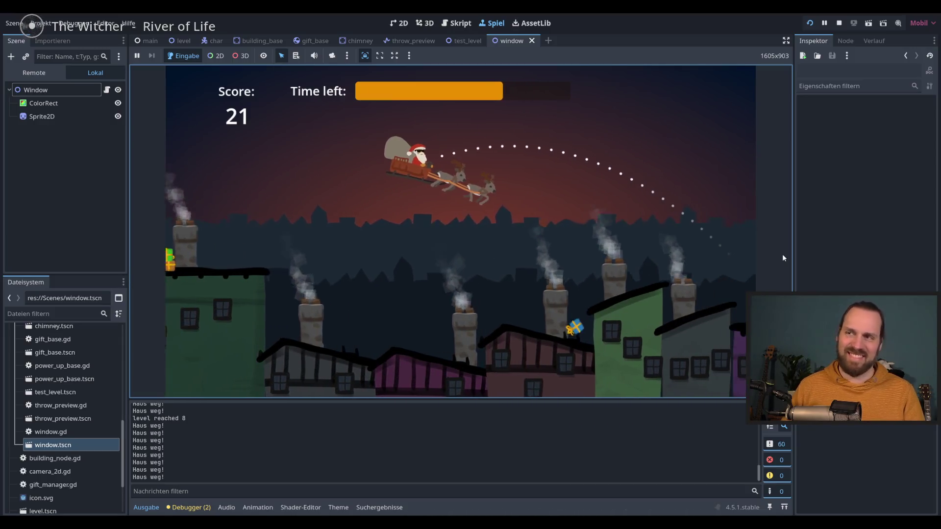
pyautogui.press('space')
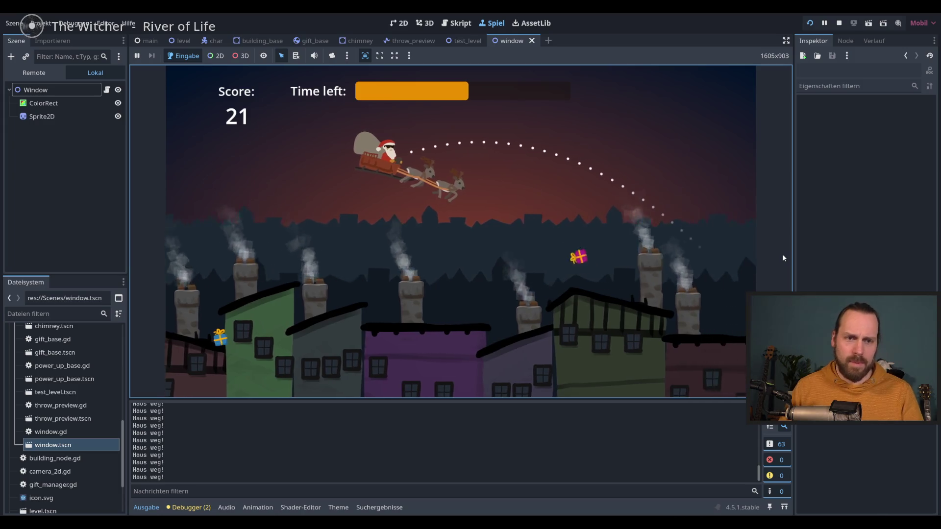
# - Steer up into the power-up and back, then throw until 49 of 146 delivered at 33%
pyautogui.press('Right')
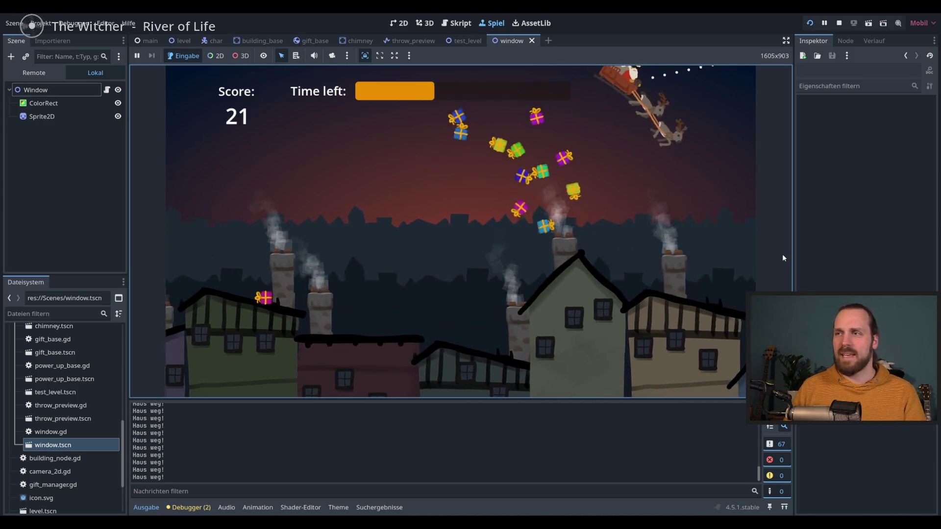
pyautogui.press('Left')
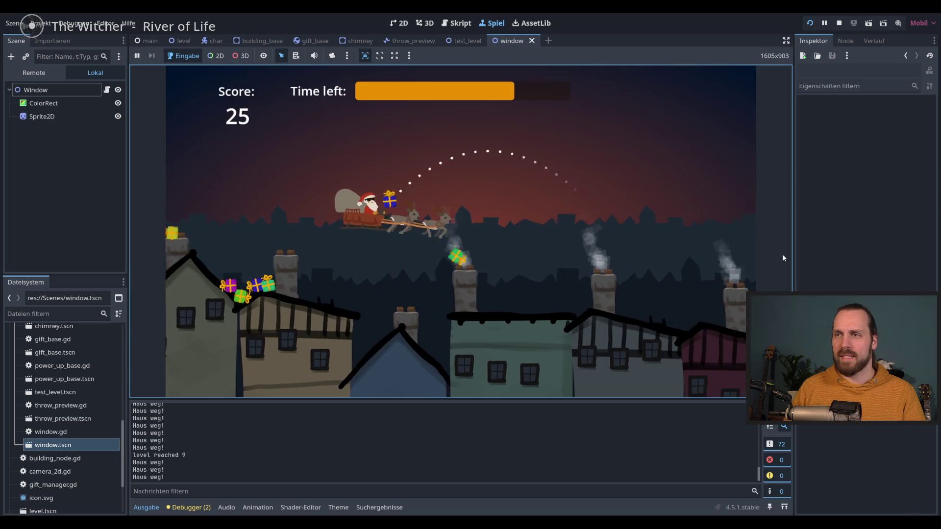
pyautogui.press('space')
pyautogui.press('space')
pyautogui.press('space')
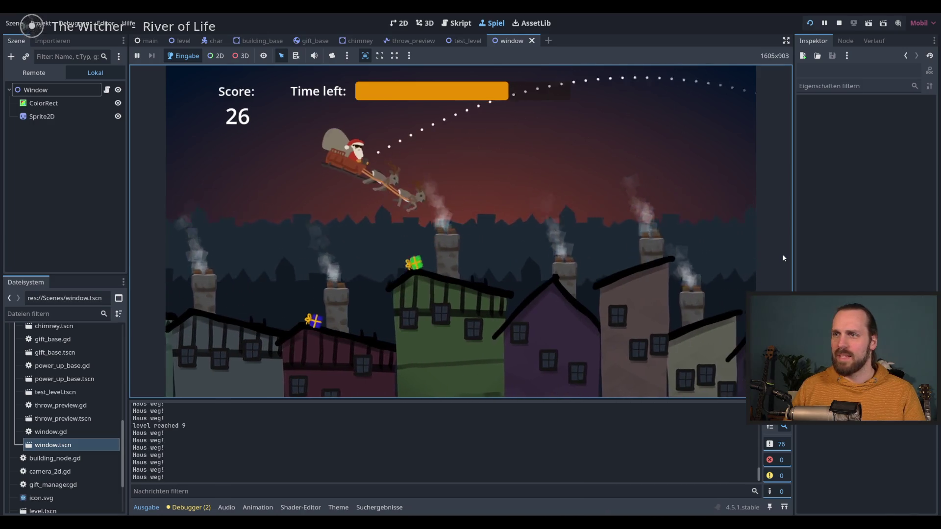
pyautogui.press('space')
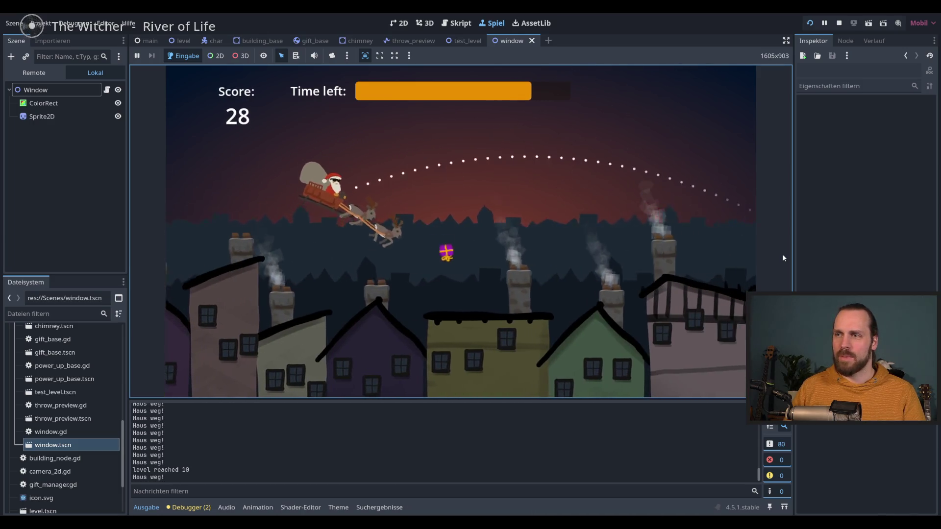
pyautogui.press('space')
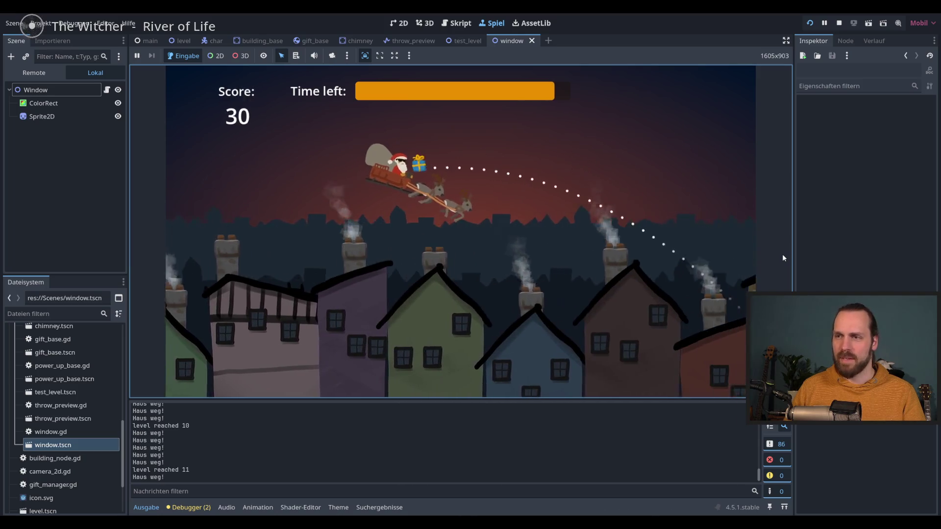
pyautogui.press('space')
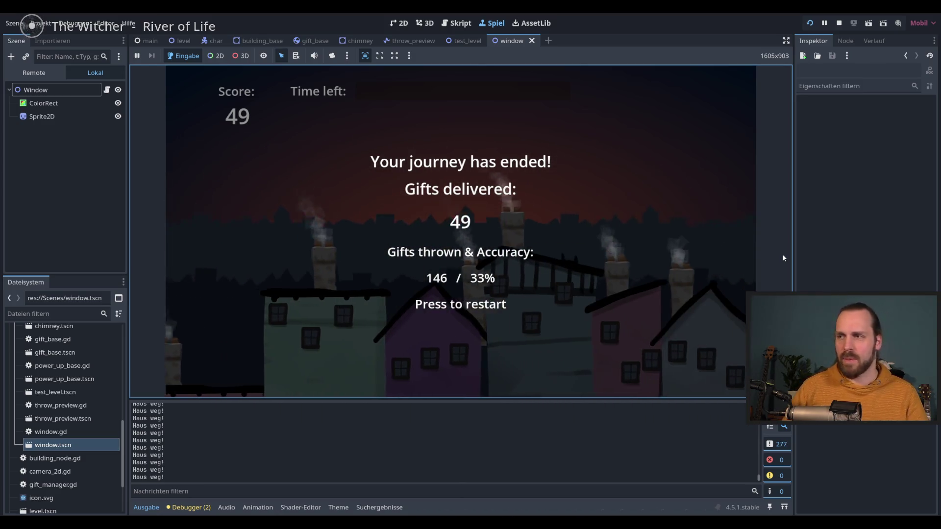
# - Stop the finished run, relaunch the game with F5, and start a fresh round at score 0
pyautogui.press('F8')
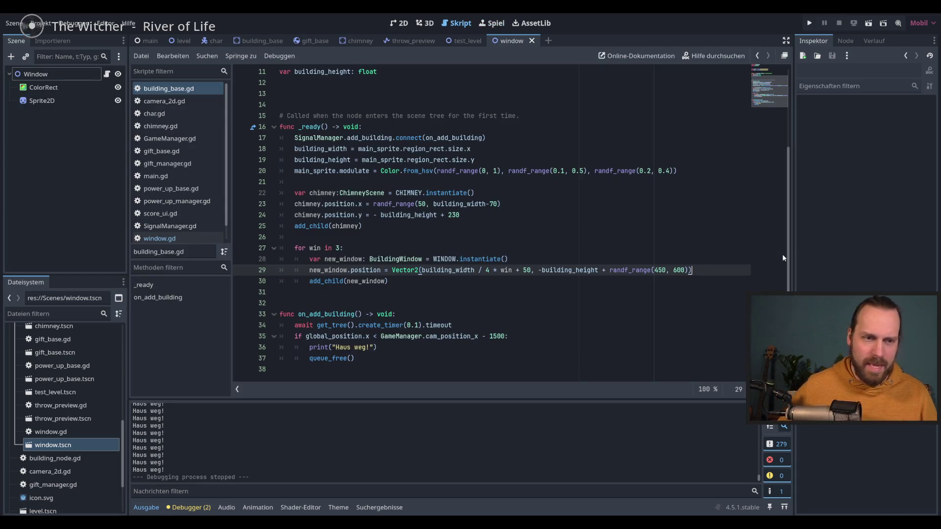
pyautogui.press('F5')
pyautogui.press('space')
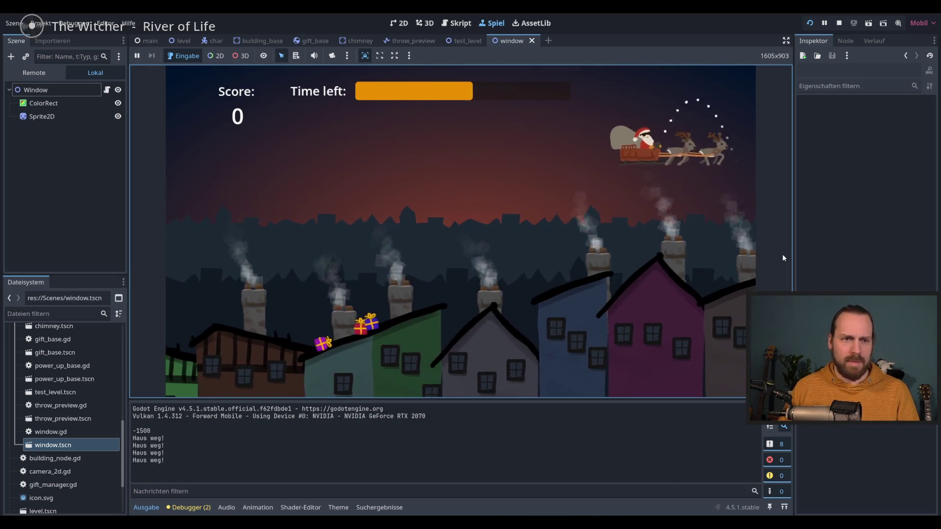
# - Throw a gift with Space, restart after the quick game over, and throw again
pyautogui.press('space')
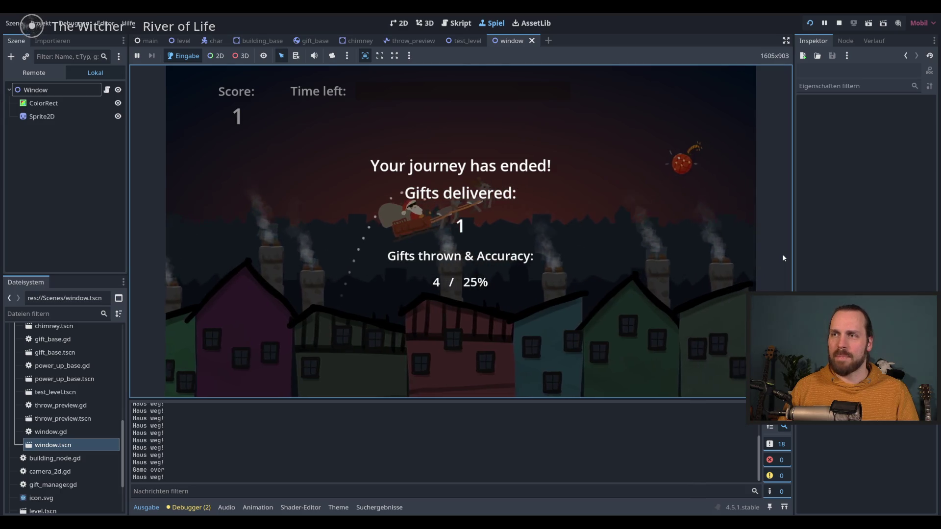
pyautogui.press('space')
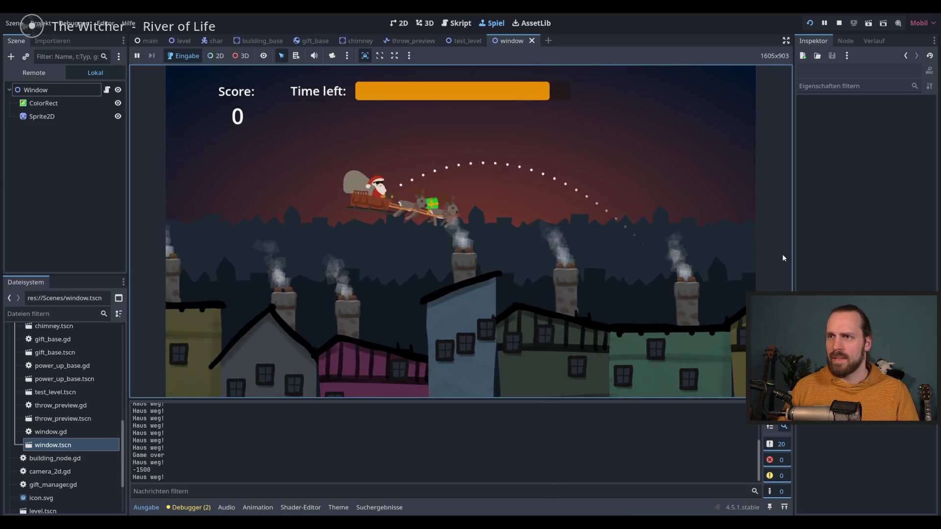
pyautogui.press('space')
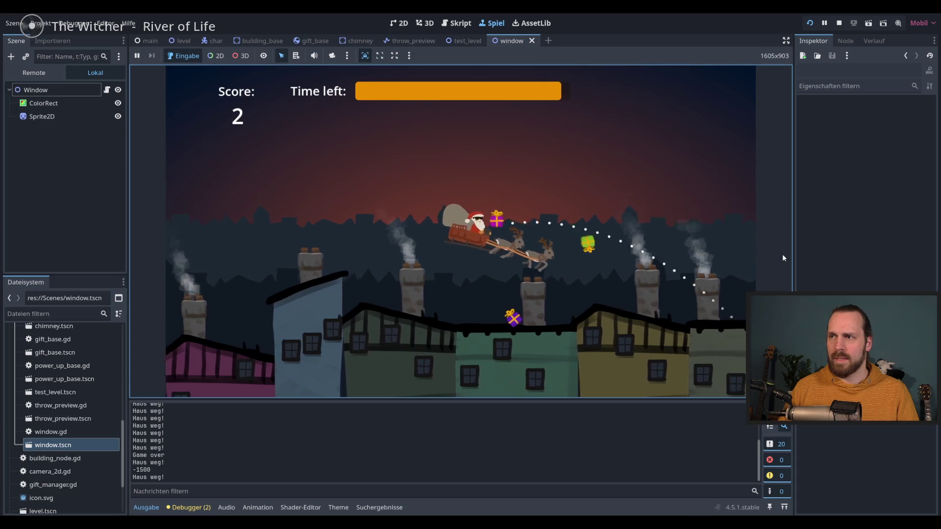
# - Keep throwing gifts along the arc until the score reaches 42 at level 18
pyautogui.press('space')
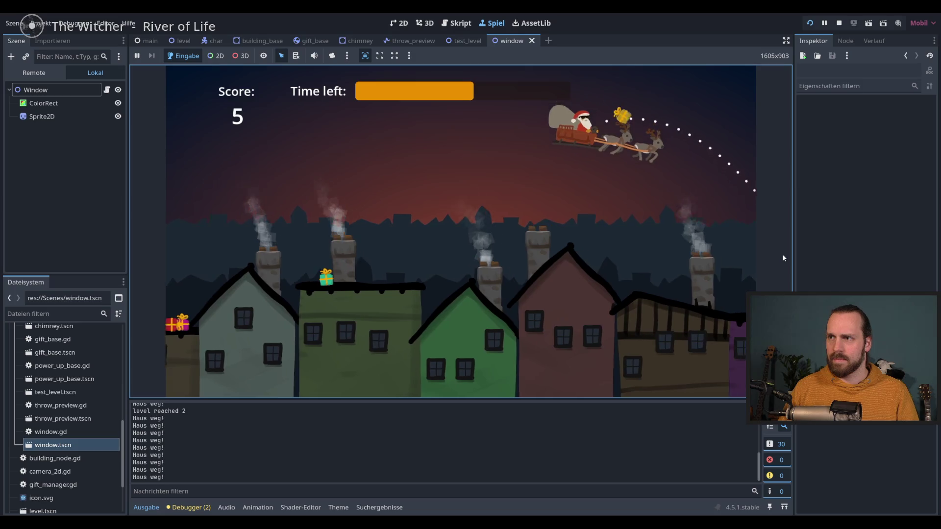
pyautogui.press('space')
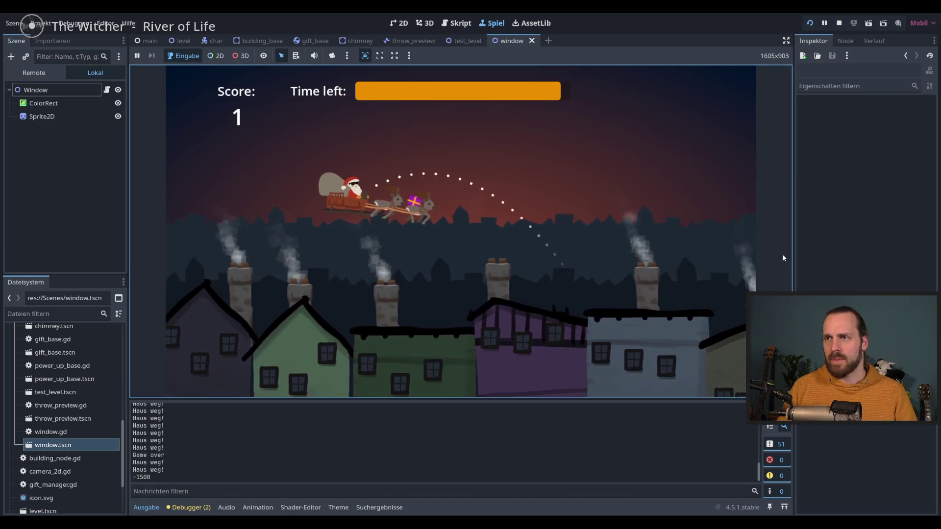
pyautogui.press('space')
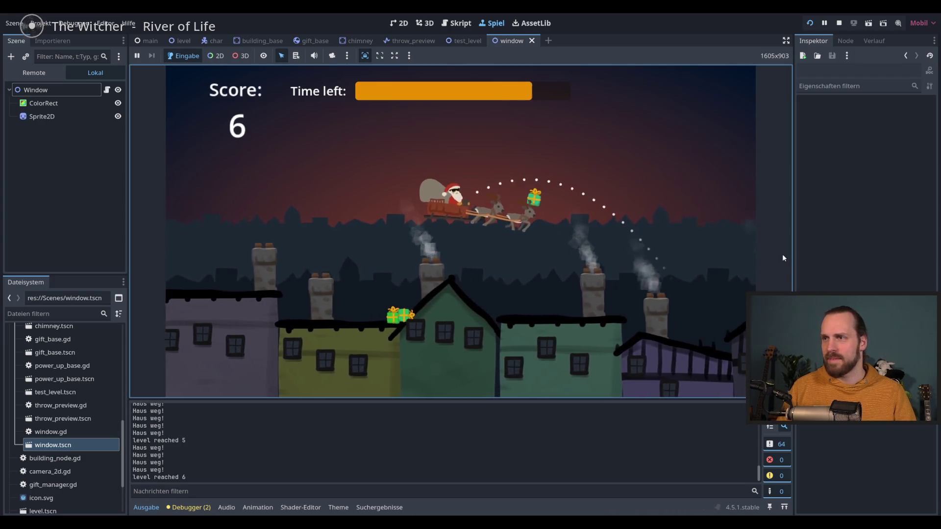
pyautogui.press('space')
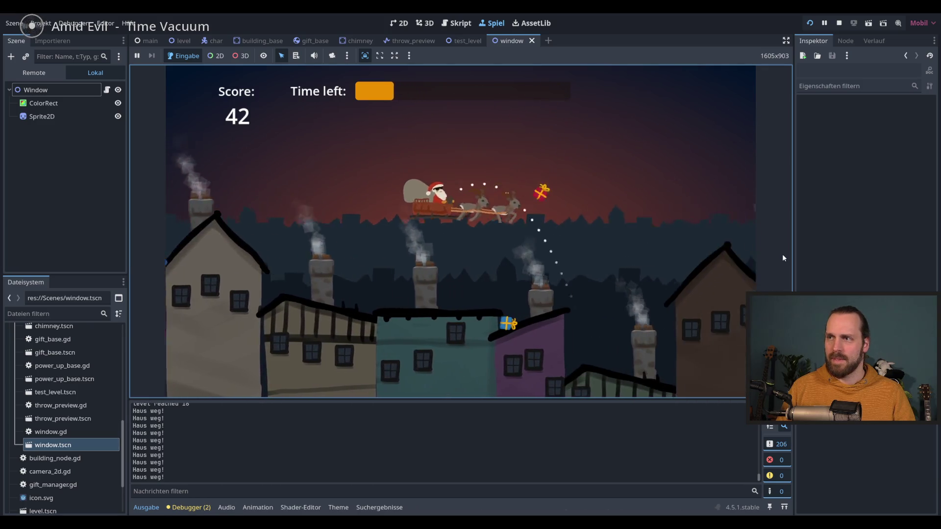
# - Throw gifts until time runs out: 57 delivered from 192 thrown, 29% accuracy
pyautogui.click(783, 258)
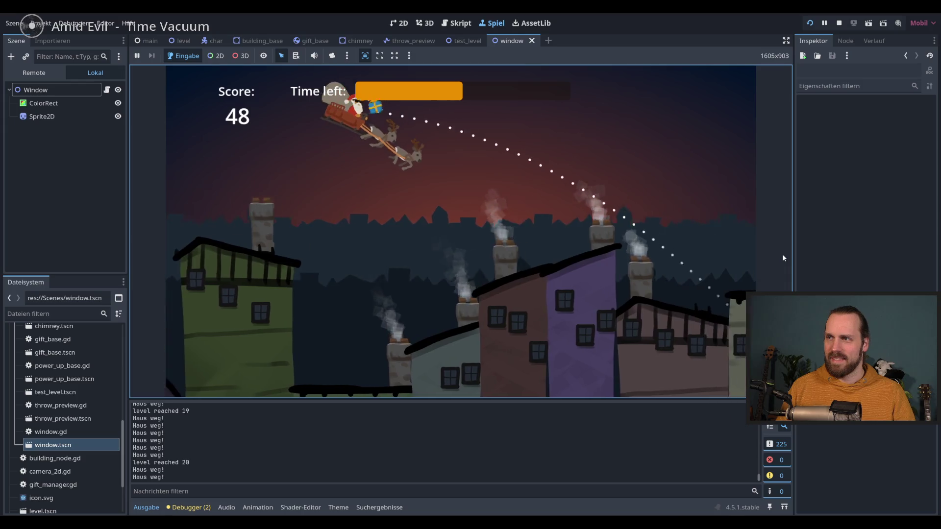
pyautogui.click(783, 258)
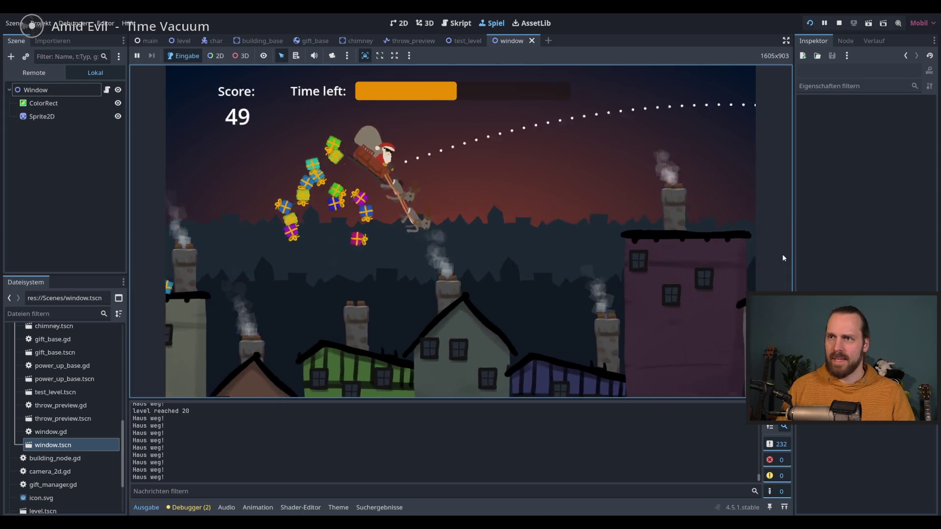
pyautogui.click(783, 259)
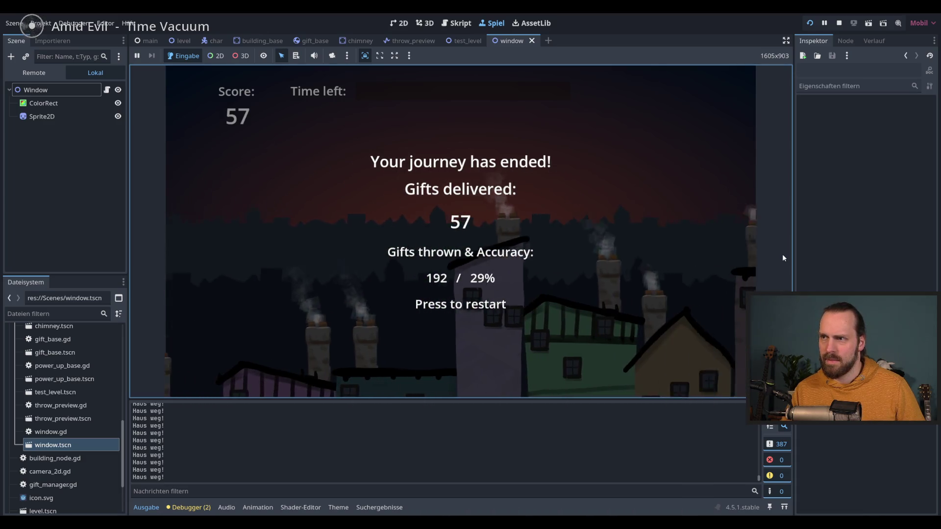
# - Restart the round from the game-over screen, then stop the running game with F8
pyautogui.press('space')
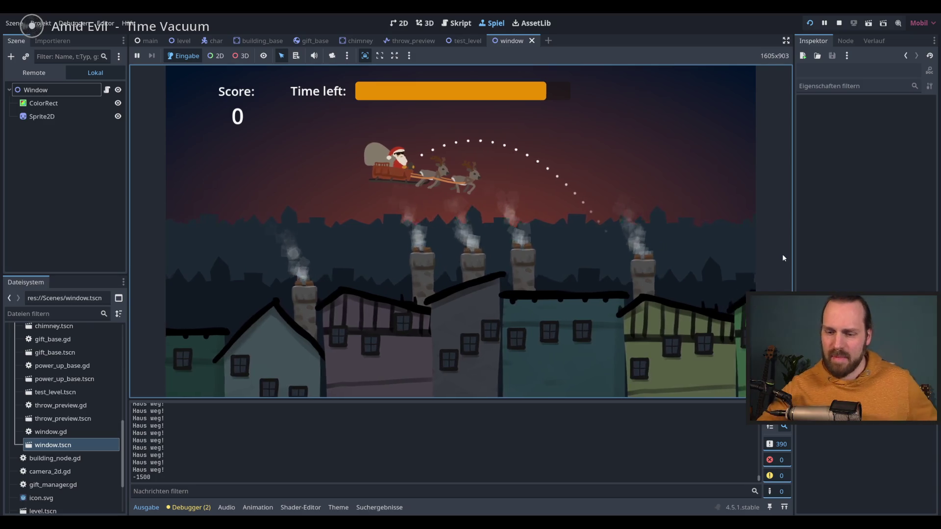
pyautogui.press('F8')
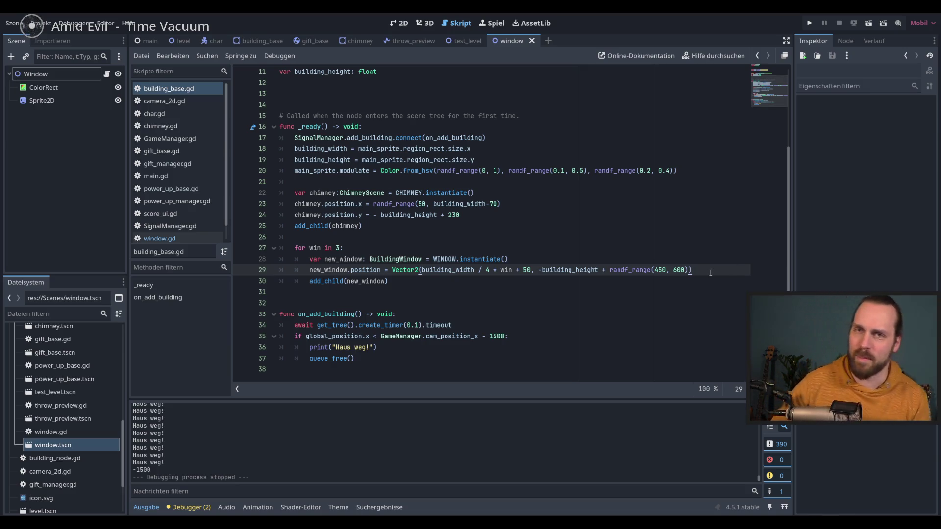
pyautogui.click(593, 291)
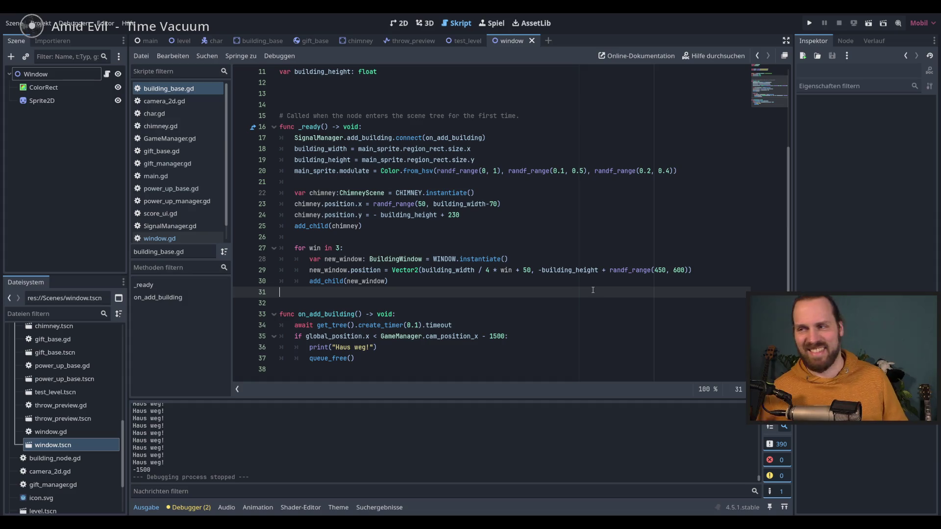
pyautogui.click(575, 280)
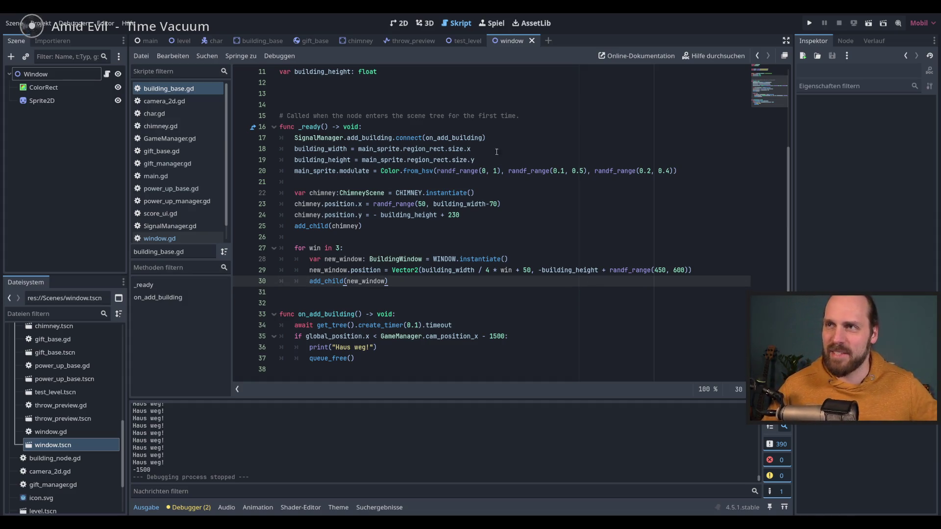